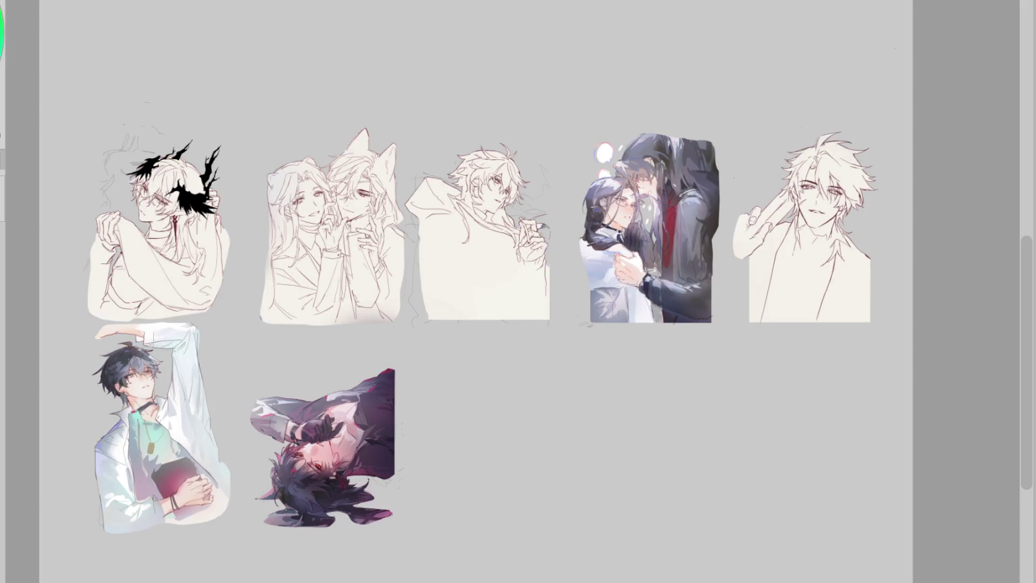
Erase the handwritten names from the first cards and from the top-right card
mouse_move(858, 383)
mouse_down()
mouse_move(671, 393)
mouse_move(620, 363)
mouse_move(459, 397)
mouse_up()
mouse_move(858, 20)
mouse_down()
mouse_move(877, 33)
mouse_move(797, 13)
mouse_up()
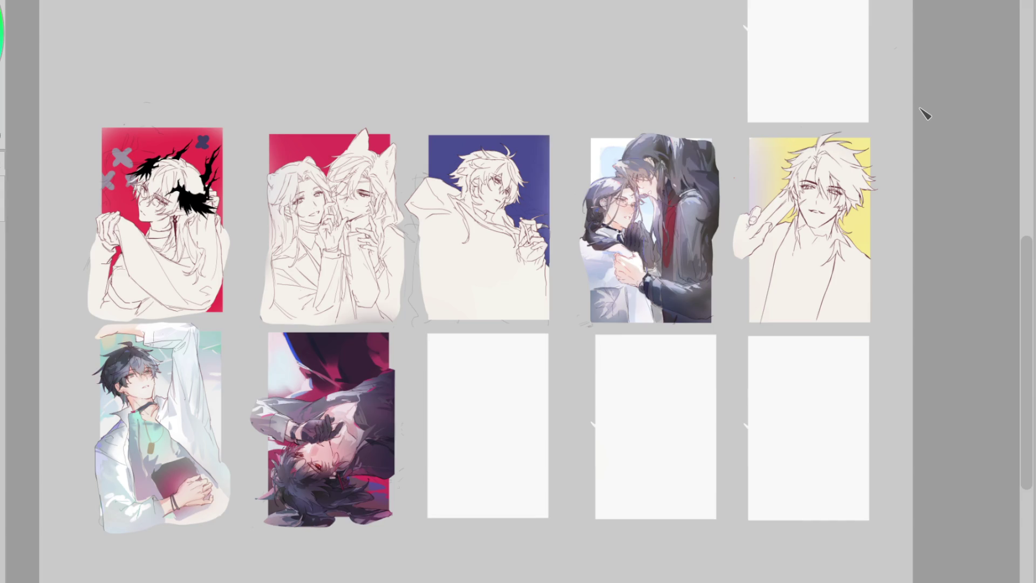
scroll(545, 123, up, 2)
scroll(517, 204, up, 2)
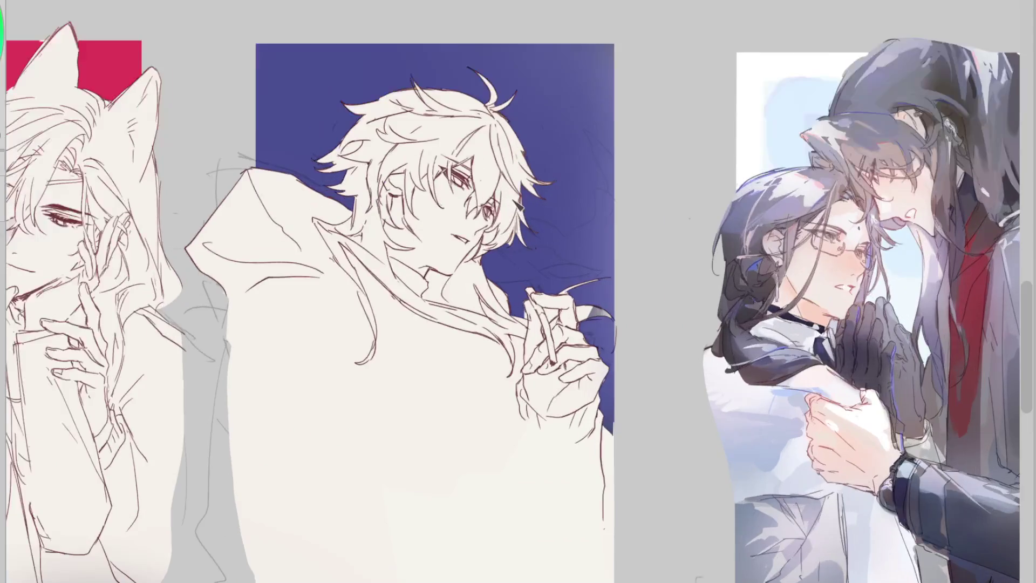
scroll(598, 146, down, 1)
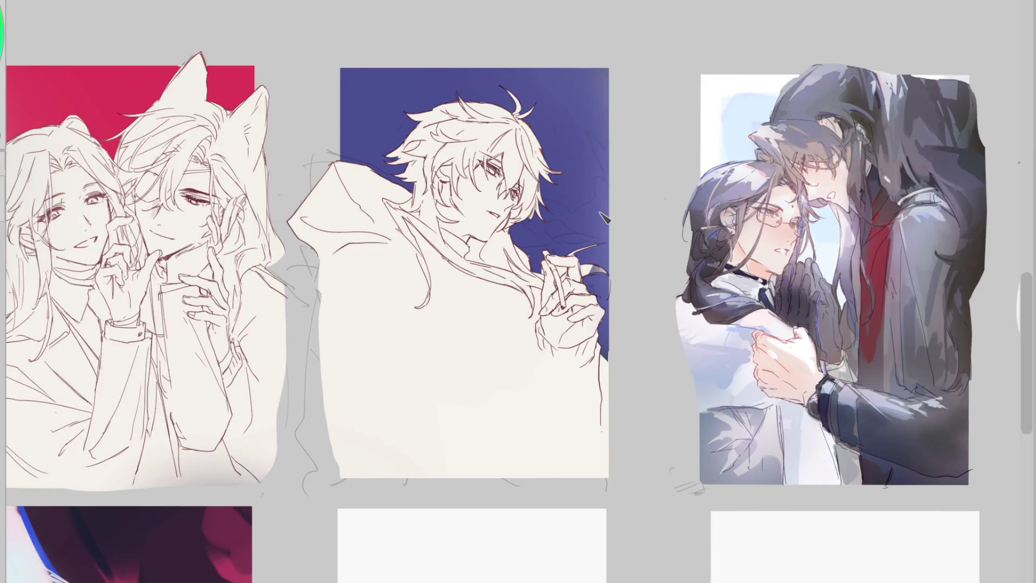
scroll(583, 259, up, 1)
scroll(550, 340, down, 1)
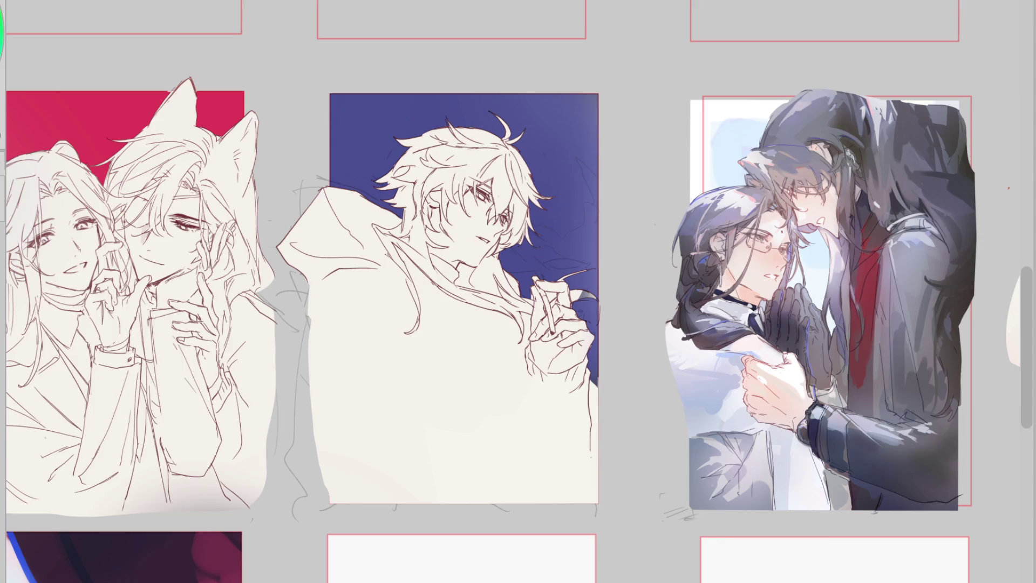
scroll(518, 292, down, 3)
scroll(518, 291, up, 2)
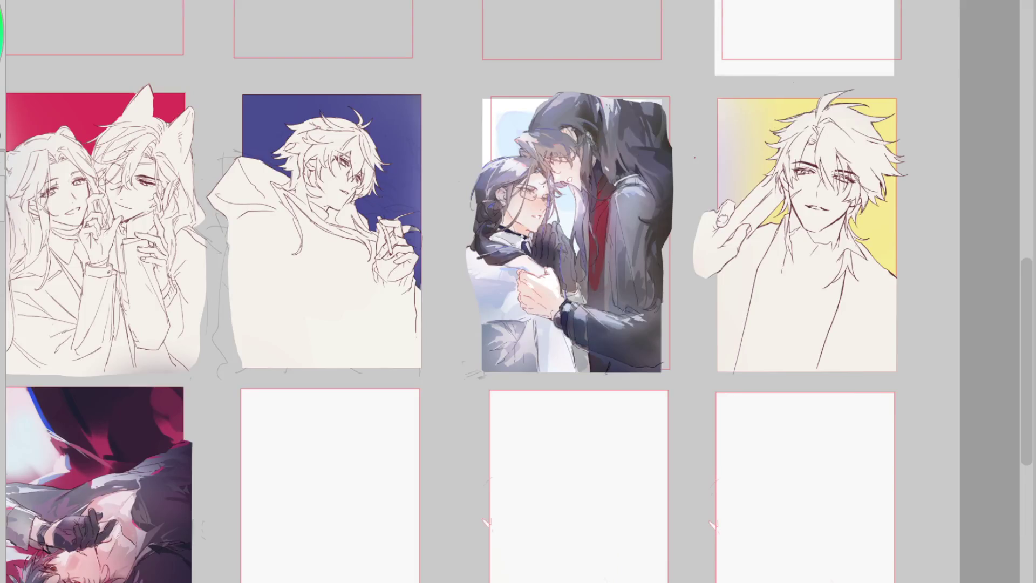
scroll(518, 292, down, 1)
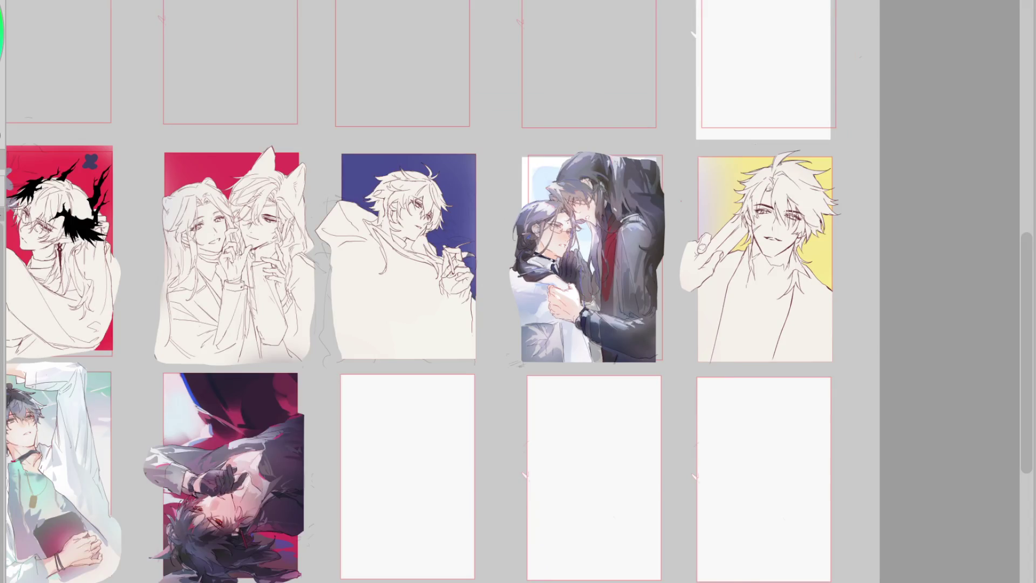
scroll(701, 440, up, 3)
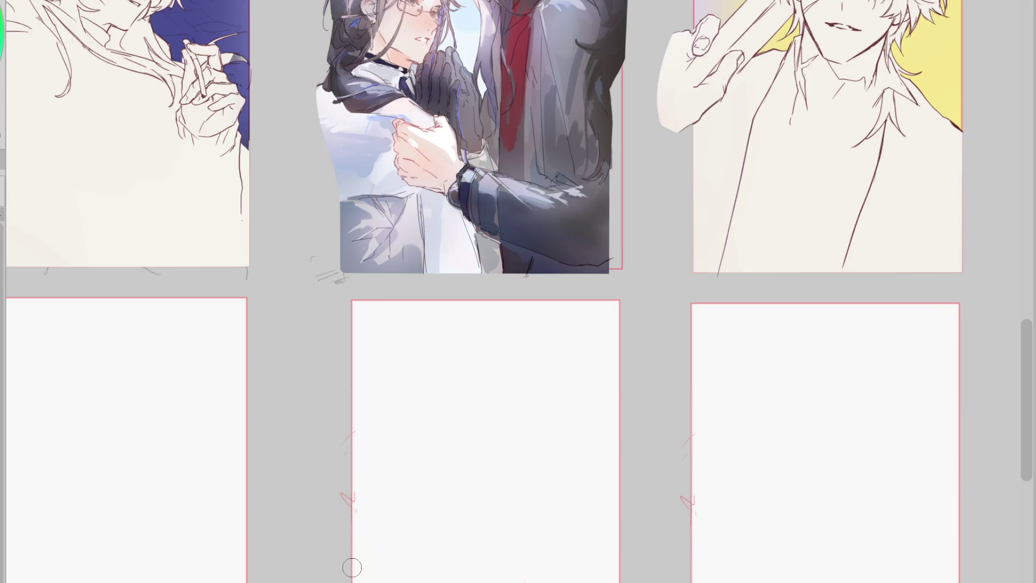
scroll(512, 309, down, 3)
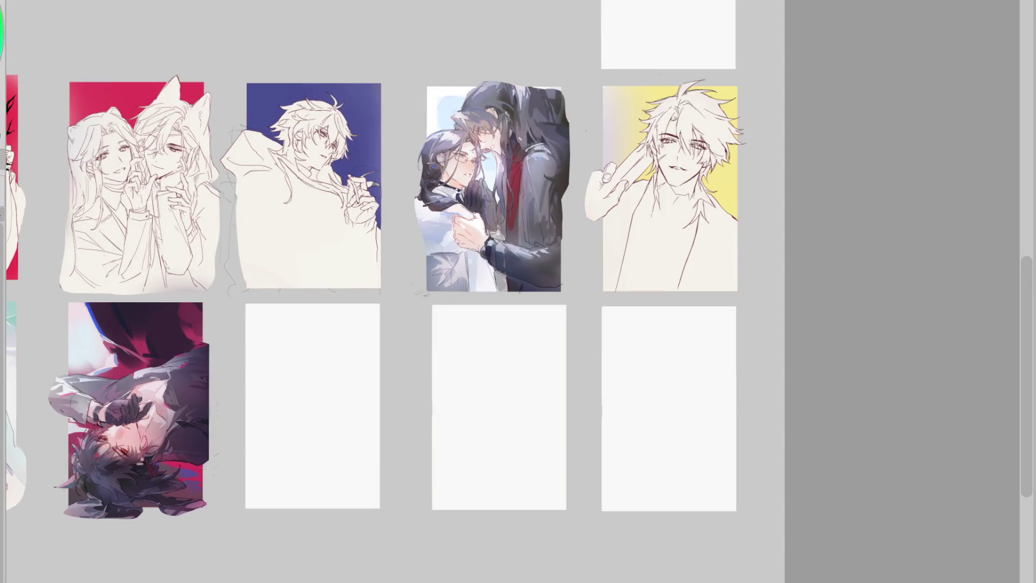
scroll(513, 310, down, 3)
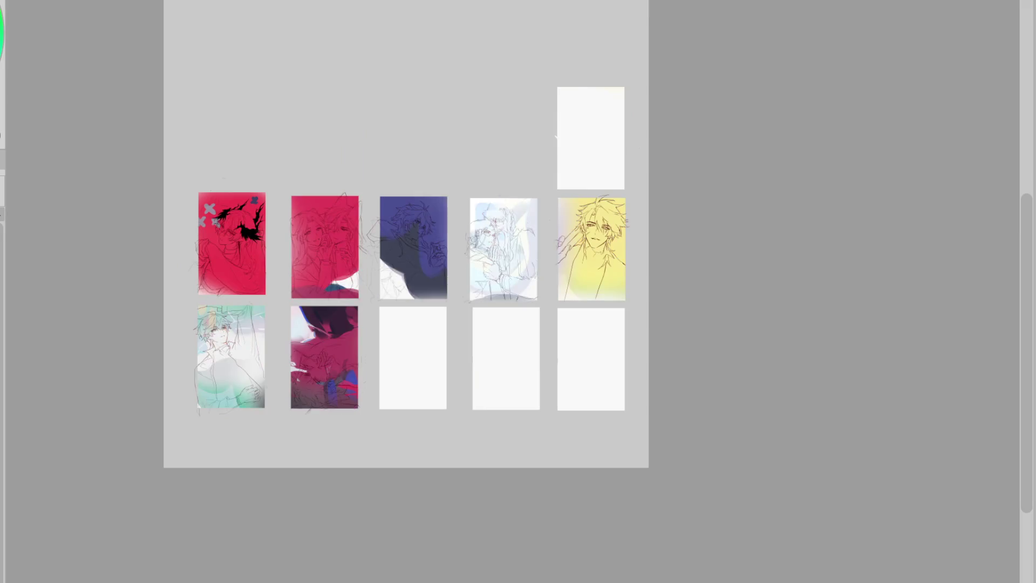
scroll(513, 309, up, 3)
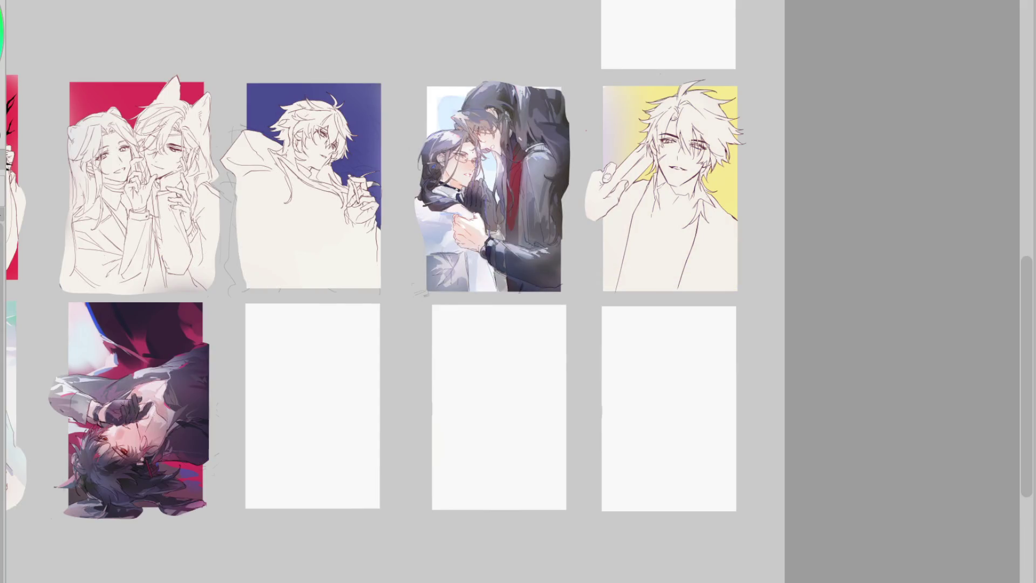
Paint over the yellow card's figure in cream-yellow, then the blue card's figure in dark blue with a smaller brush
mouse_move(728, 148)
mouse_down()
mouse_move(721, 159)
mouse_move(683, 134)
mouse_move(614, 188)
mouse_up()
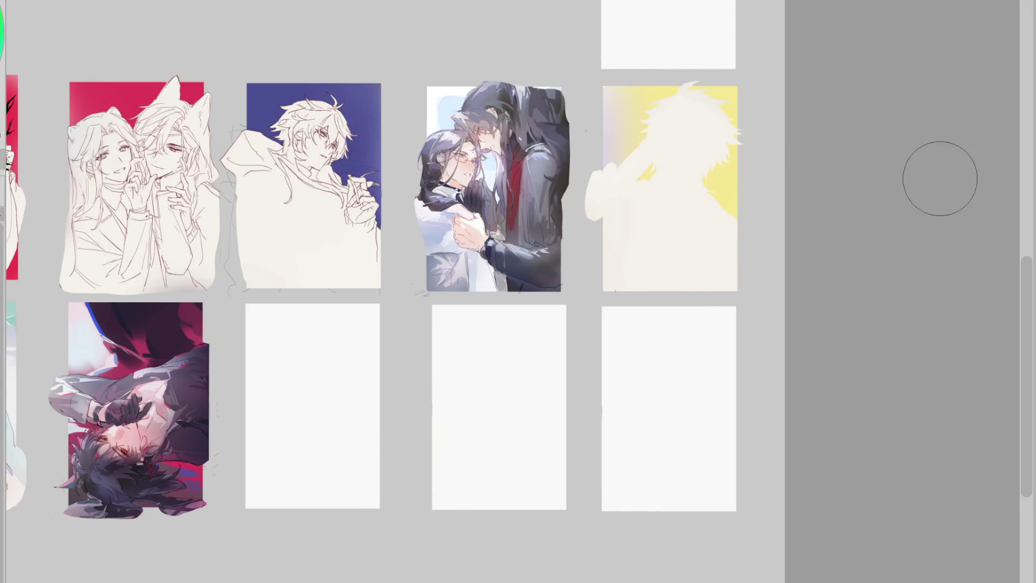
mouse_move(731, 259)
mouse_down()
mouse_move(740, 176)
mouse_move(666, 135)
mouse_move(625, 180)
mouse_move(699, 226)
mouse_move(731, 192)
mouse_up()
key(bracketleft)
key(bracketleft)
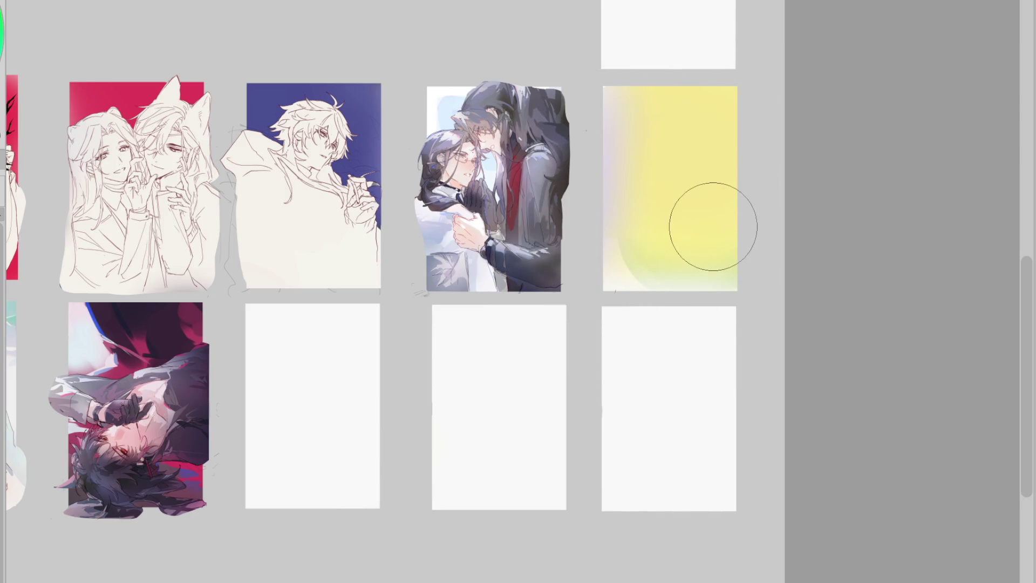
mouse_move(302, 211)
mouse_down()
mouse_move(331, 69)
mouse_move(342, 173)
mouse_move(371, 238)
mouse_move(250, 162)
mouse_up()
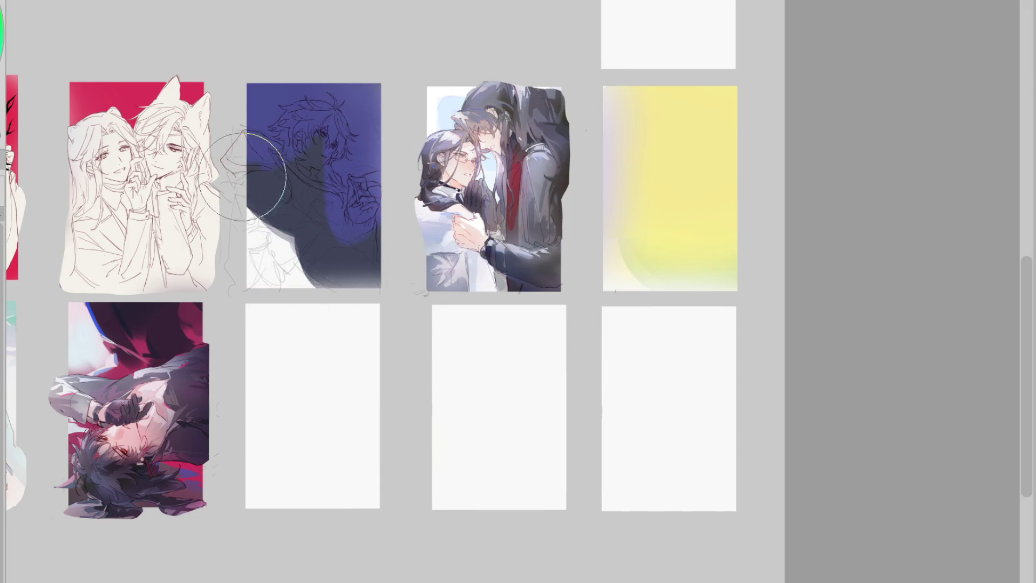
mouse_move(373, 249)
mouse_down()
mouse_move(336, 301)
mouse_move(358, 242)
mouse_move(308, 270)
mouse_move(268, 170)
mouse_up()
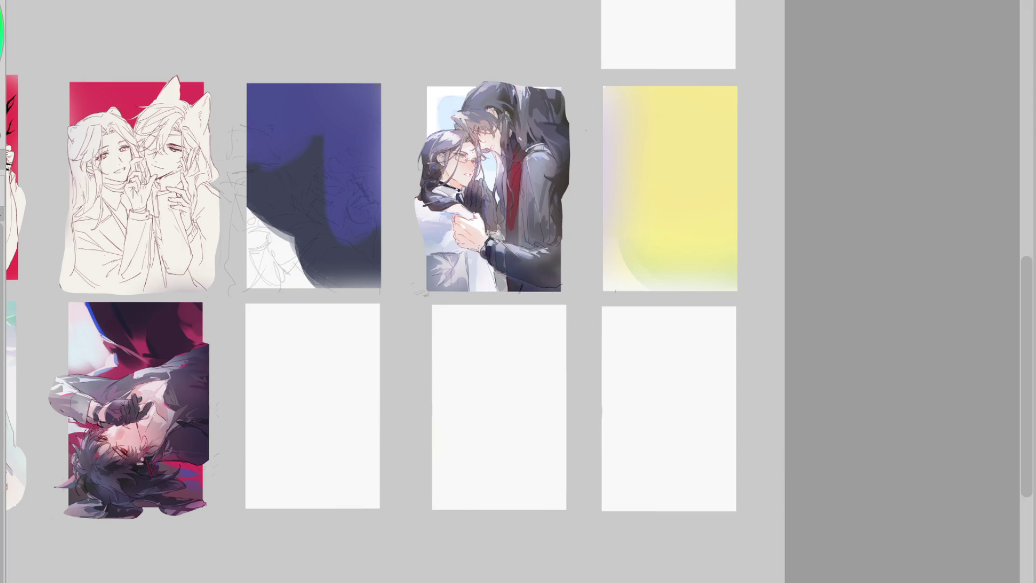
scroll(518, 292, left, 5)
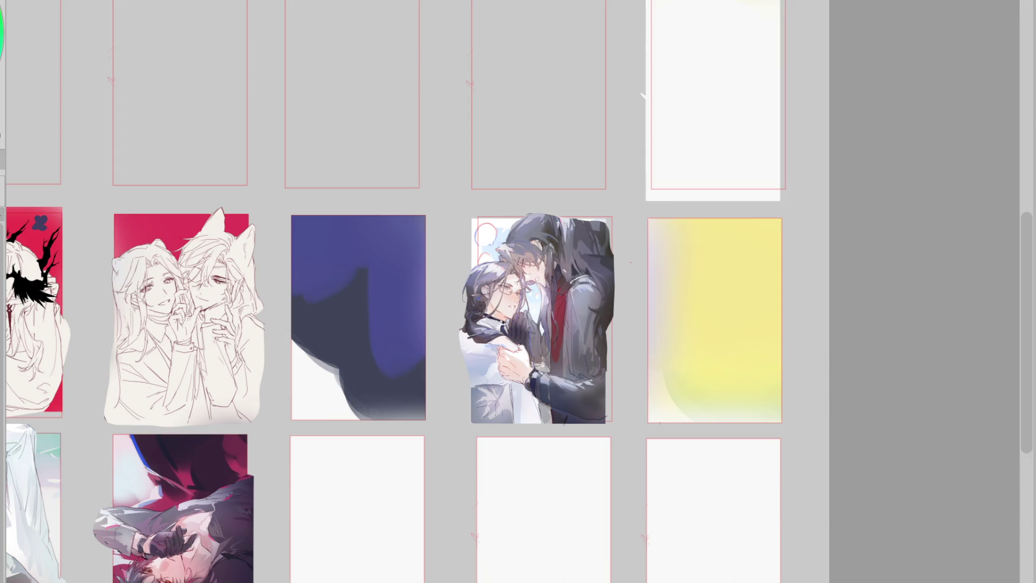
scroll(252, 301, down, 2)
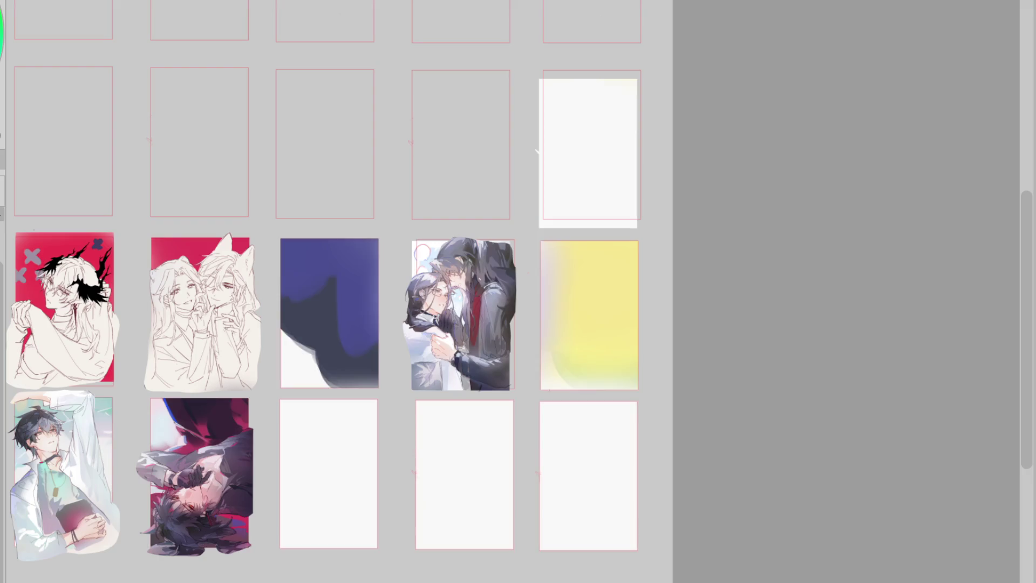
Brush a white oval with a short grey cap on the blue card, undoing the stray stroke and glow
key(ctrl+plus)
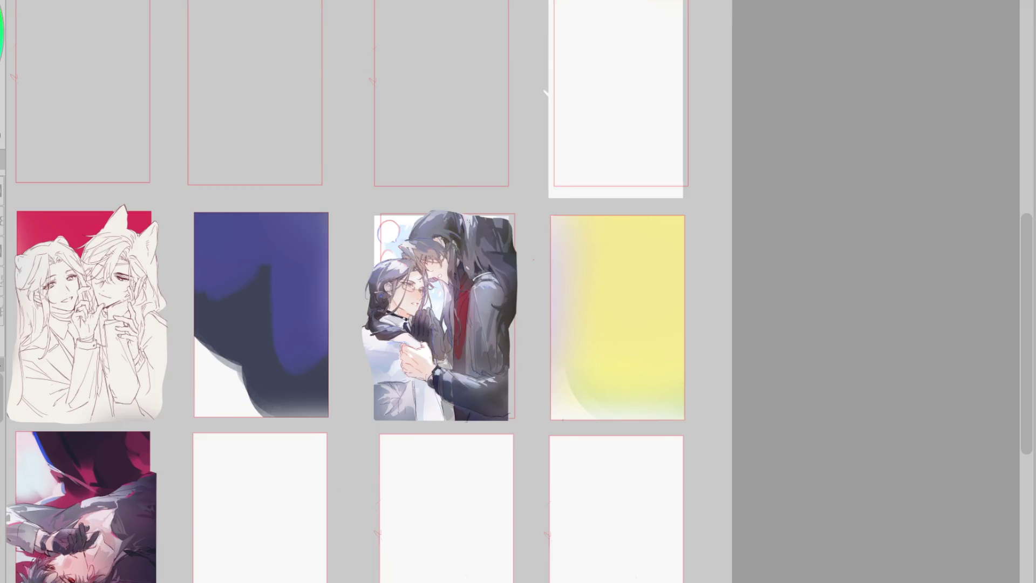
mouse_move(276, 276)
mouse_down()
mouse_move(278, 303)
mouse_move(276, 276)
mouse_move(233, 284)
mouse_up()
scroll(263, 277, up, 1)
key(ctrl+z)
drag(268, 246, 233, 264)
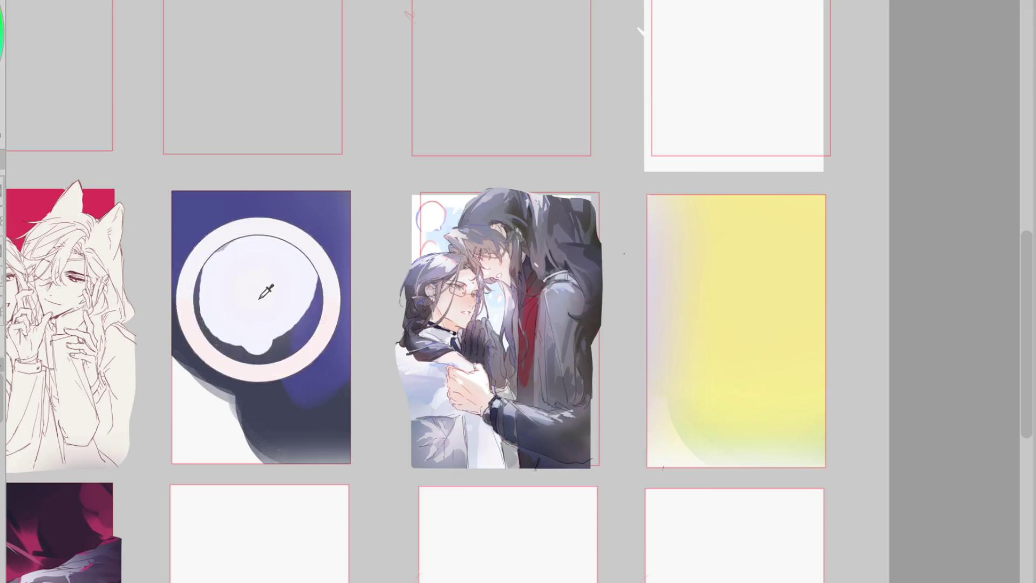
drag(277, 278, 250, 309)
key(ctrl+z)
scroll(505, 346, down, 2)
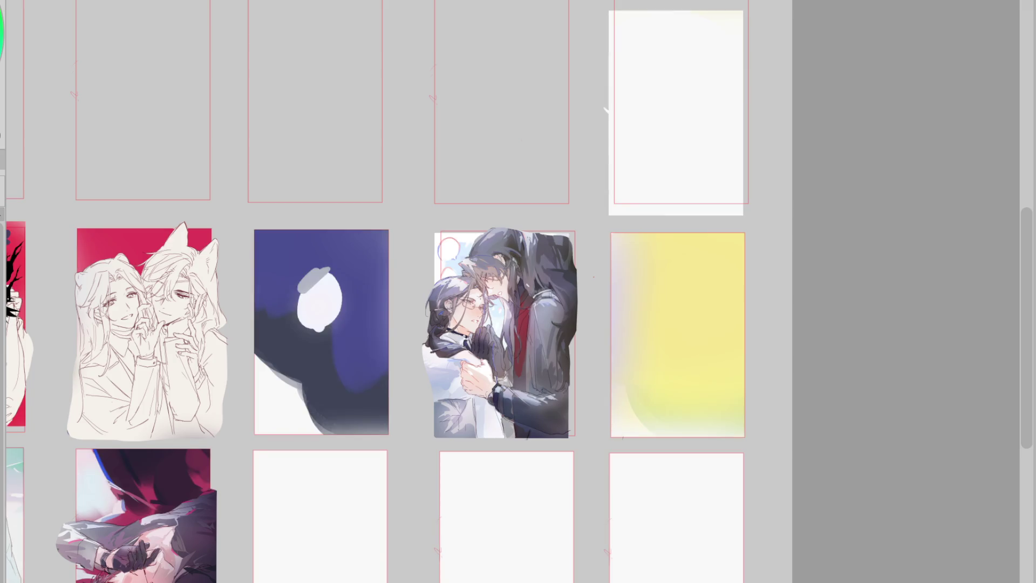
key(ctrl+0)
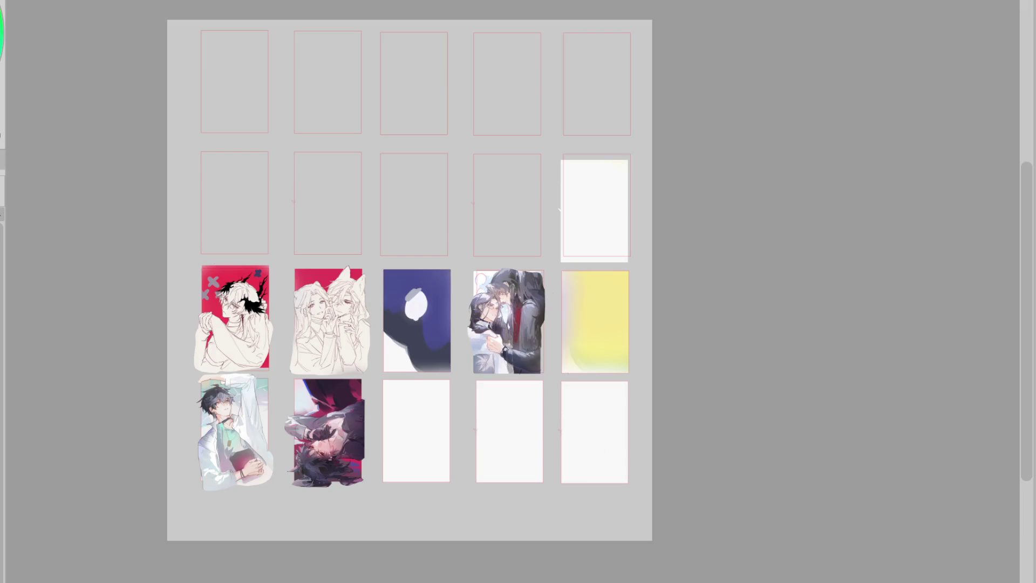
scroll(274, 293, up, 3)
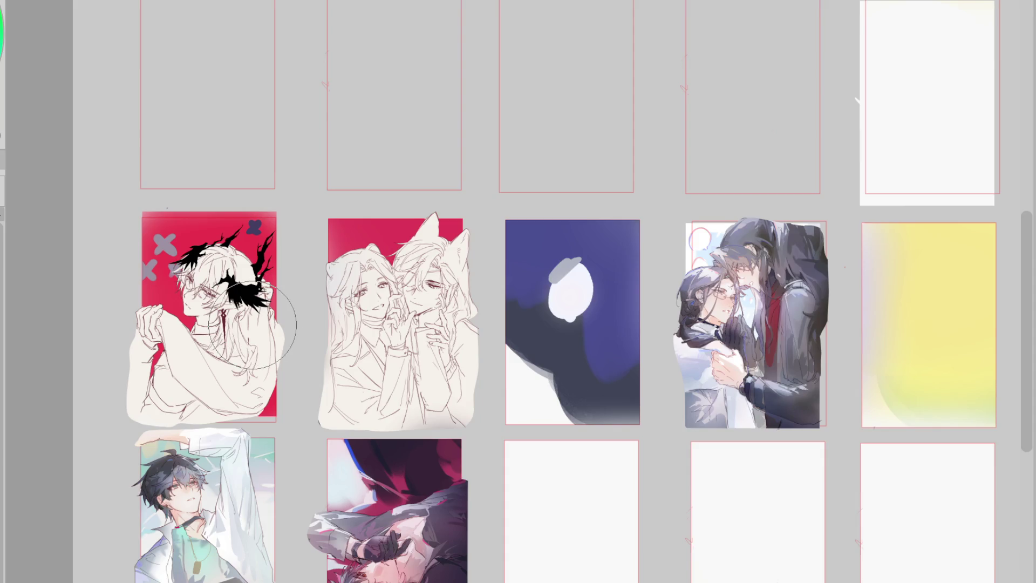
scroll(252, 325, right, 5)
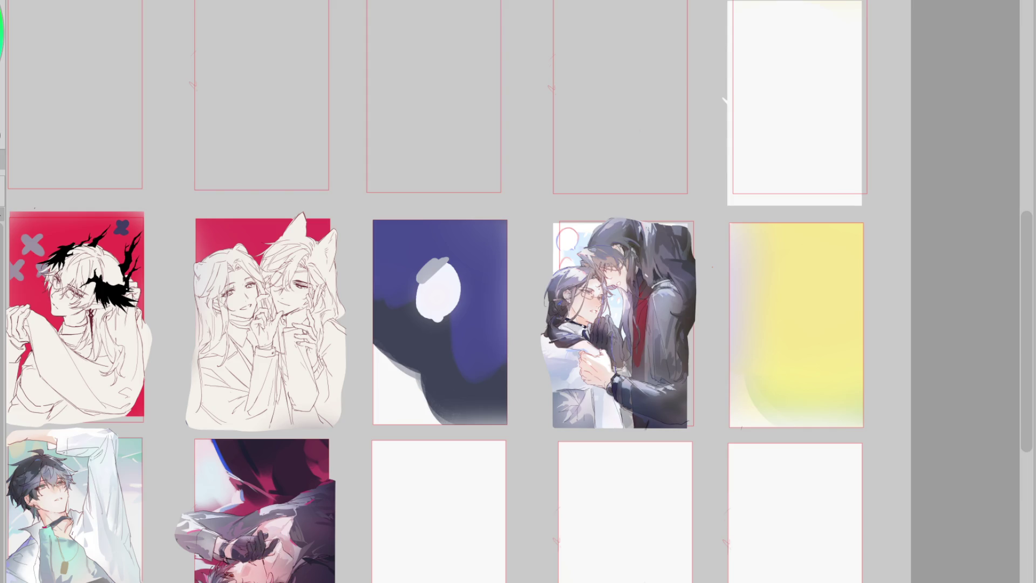
Scroll down over the card grid
scroll(363, 174, down, 2)
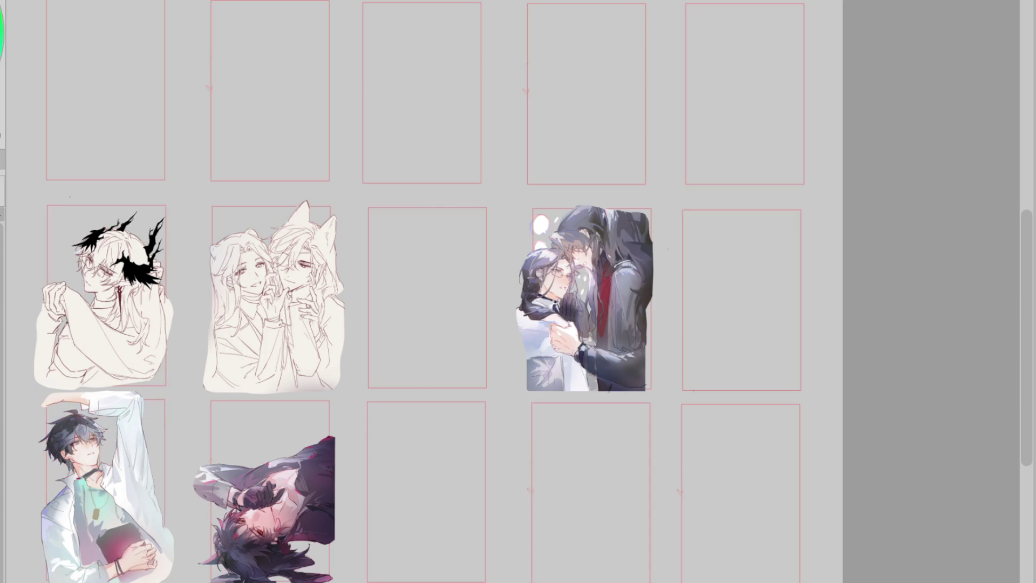
Lasso the moon card's and yellow card's paintings to clear them back to white
key(m)
mouse_move(397, 197)
mouse_down()
mouse_move(378, 190)
mouse_move(509, 321)
mouse_move(499, 199)
mouse_up()
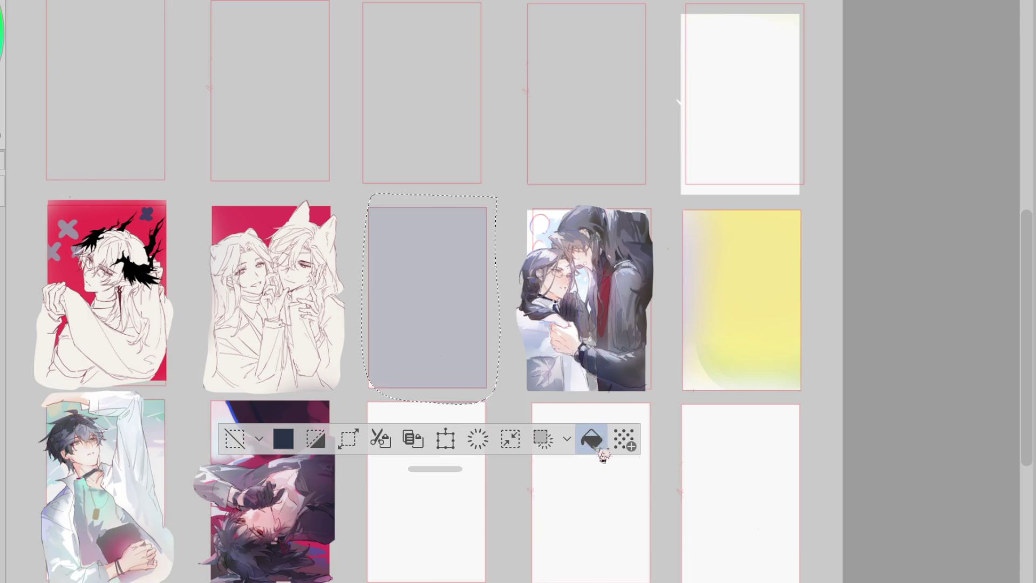
click(235, 439)
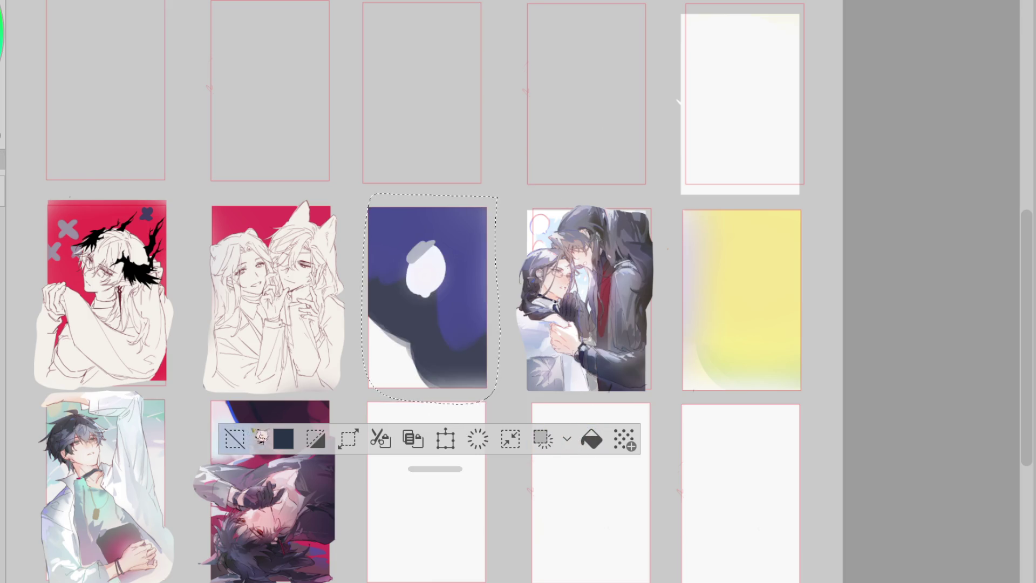
mouse_move(487, 206)
mouse_down()
mouse_move(420, 182)
mouse_move(499, 367)
mouse_move(488, 213)
mouse_up()
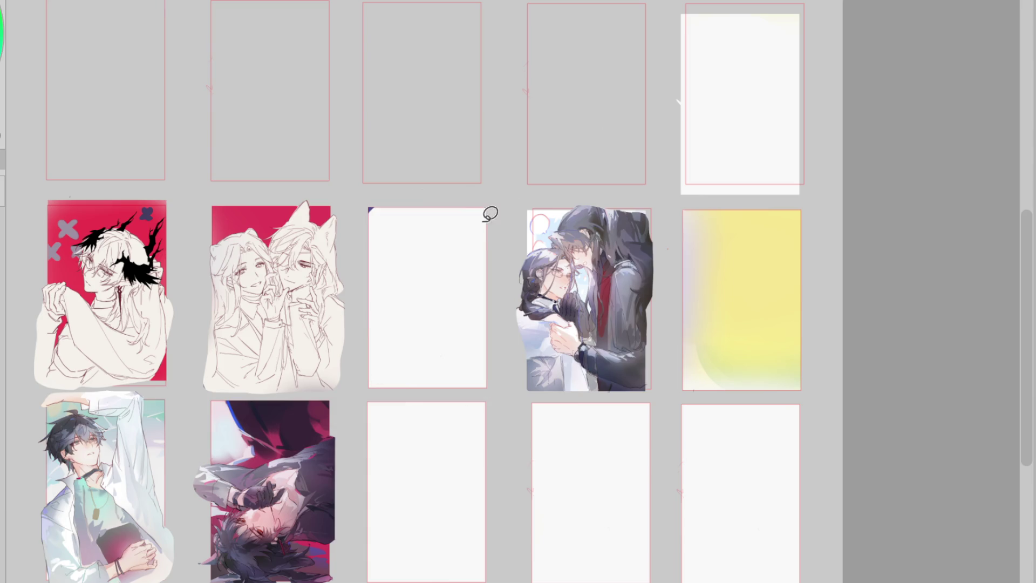
mouse_move(701, 197)
mouse_down()
mouse_move(773, 410)
mouse_move(798, 169)
mouse_up()
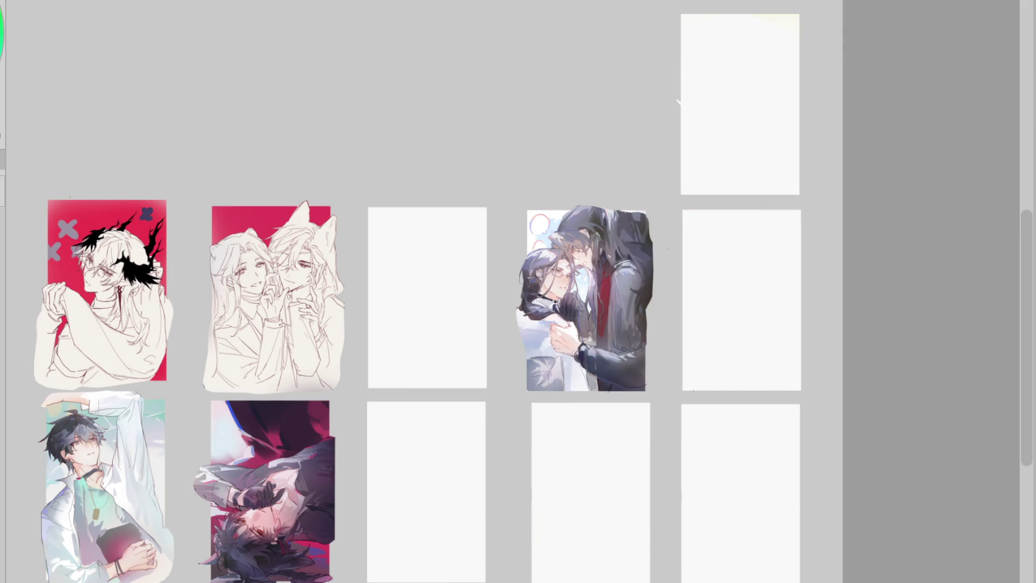
Step back and forth through undo and redo until only the cards' background colours remain
key(ctrl+z)
key(ctrl+y)
key(ctrl+z)
key(ctrl+y)
key(ctrl+z)
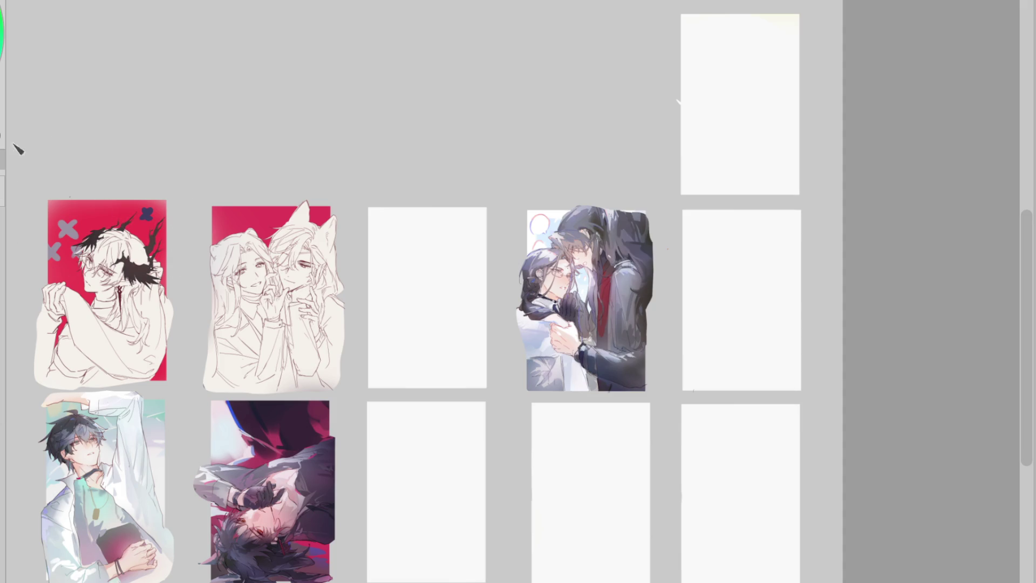
key(ctrl+z)
key(ctrl+z)
key(ctrl+y)
key(ctrl+z)
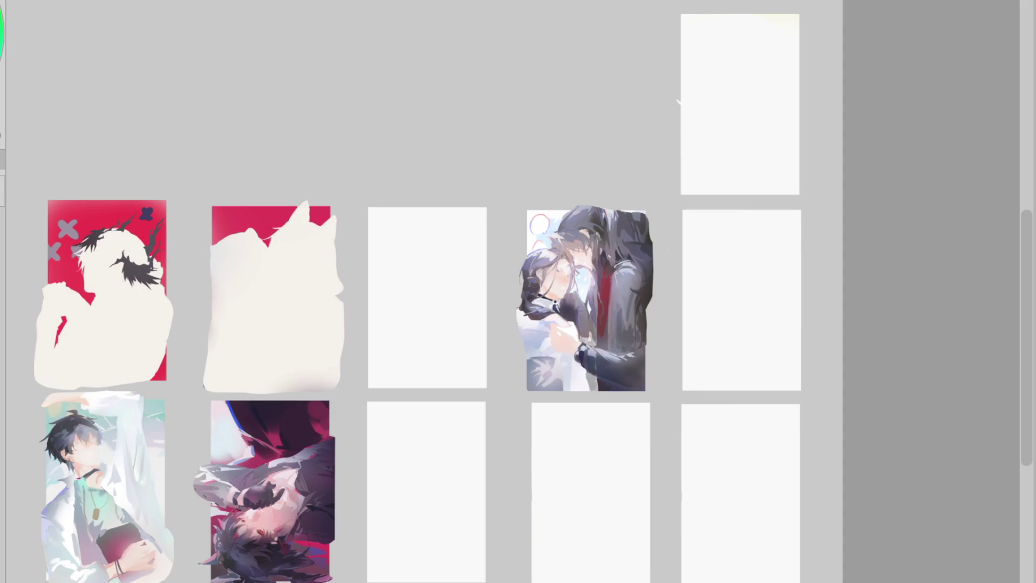
key(ctrl+y)
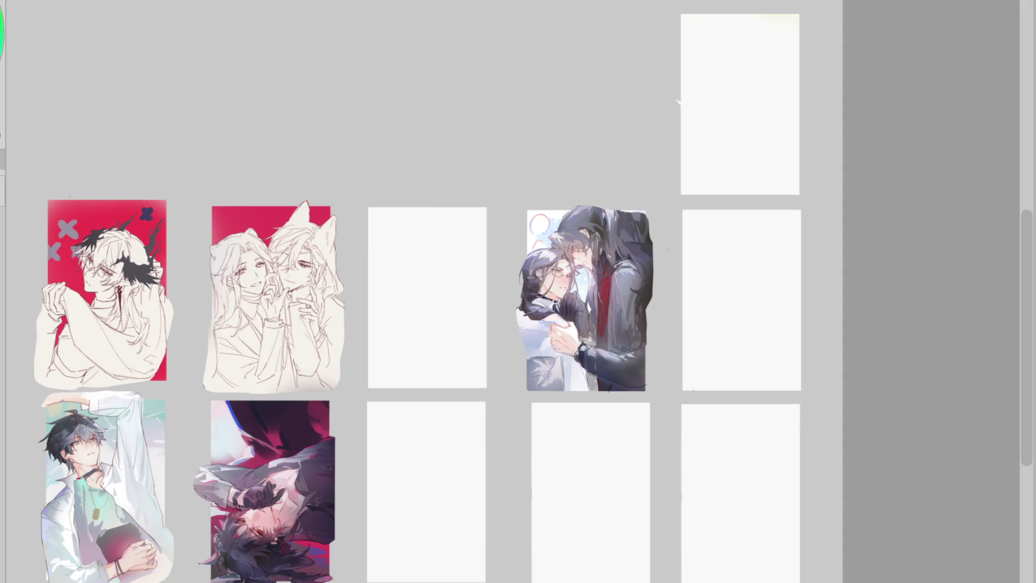
key(ctrl+z)
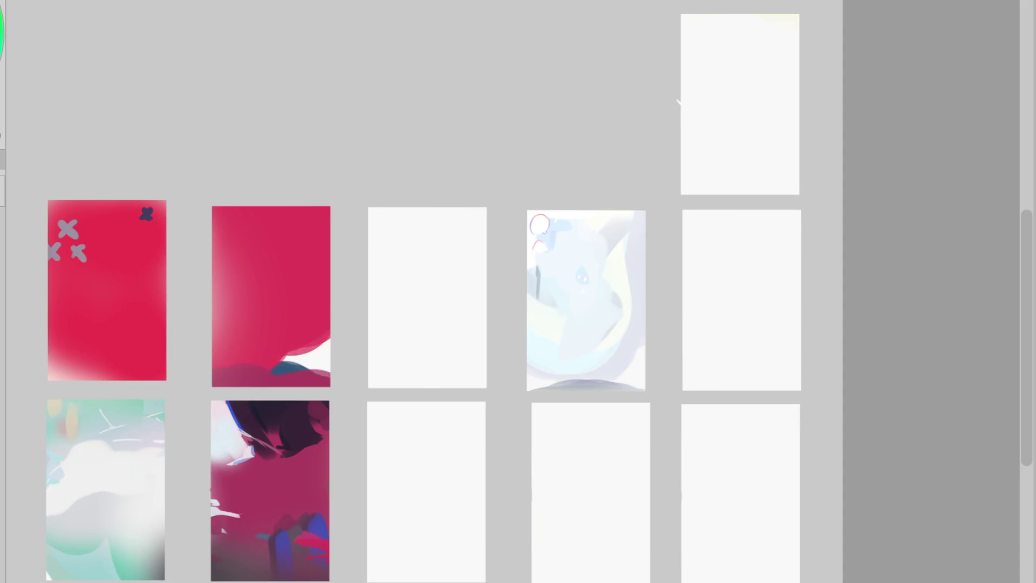
Zoom in on the blank middle page between the red and pale blue paintings
scroll(415, 216, up, 3)
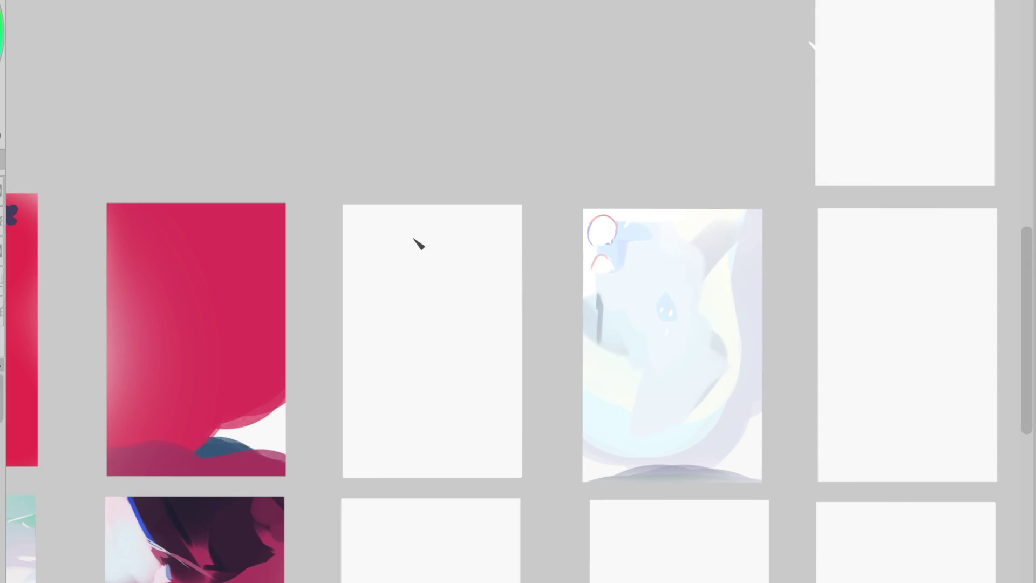
scroll(420, 260, up, 3)
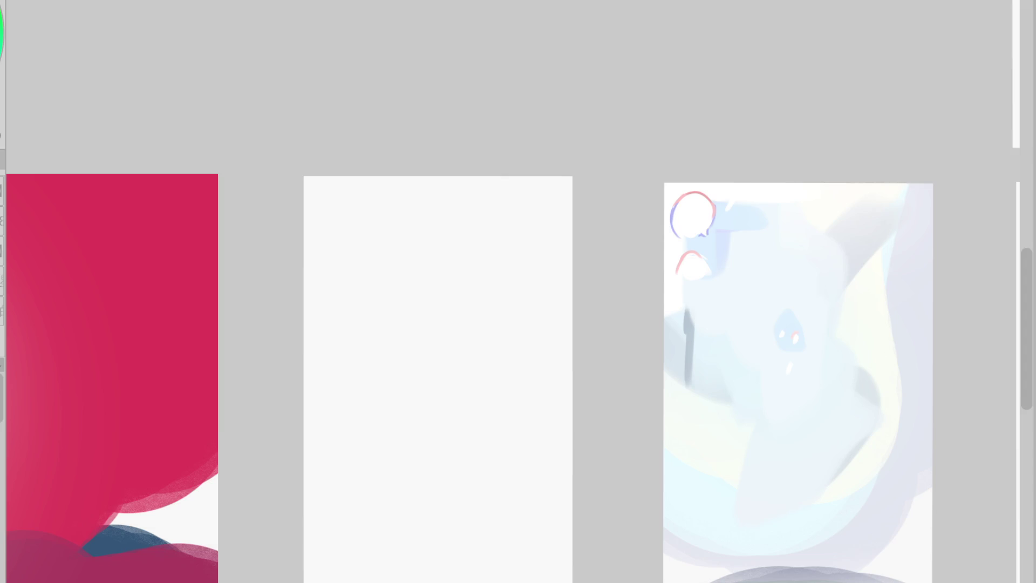
Draw a first arc, a long left arc and a top arc for the head, then erase them to restart
drag(380, 294, 382, 319)
drag(384, 261, 376, 355)
drag(390, 239, 424, 219)
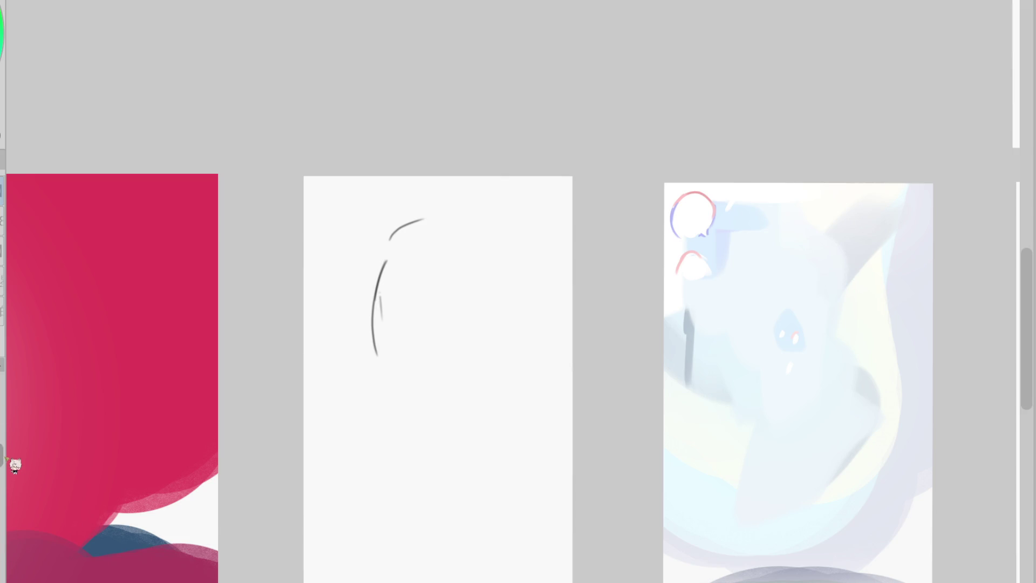
mouse_move(416, 231)
mouse_down()
mouse_move(389, 273)
mouse_move(400, 243)
mouse_up()
Sketch the rounded head outline with vertical centre guides, an eye line and an ear curve
mouse_move(370, 327)
mouse_down()
mouse_move(389, 236)
mouse_move(465, 240)
mouse_up()
drag(380, 238, 394, 355)
mouse_move(462, 238)
mouse_down()
mouse_move(482, 305)
mouse_move(381, 232)
mouse_up()
drag(378, 292, 412, 346)
drag(422, 238, 423, 309)
drag(394, 357, 344, 351)
drag(413, 356, 429, 359)
drag(386, 291, 471, 300)
drag(431, 232, 424, 326)
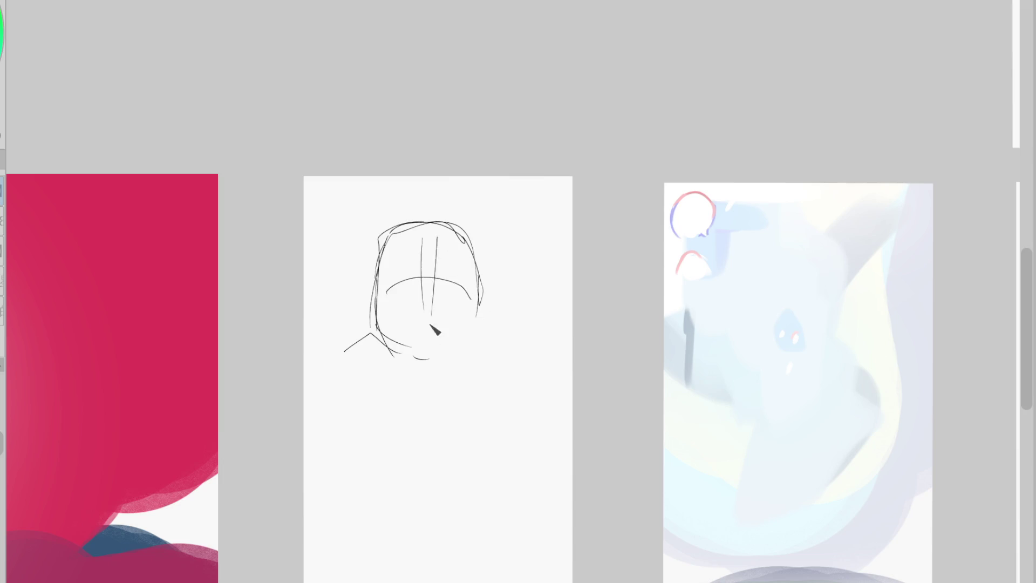
mouse_move(369, 292)
mouse_down()
mouse_move(372, 304)
mouse_move(403, 280)
mouse_move(462, 284)
mouse_move(491, 314)
mouse_up()
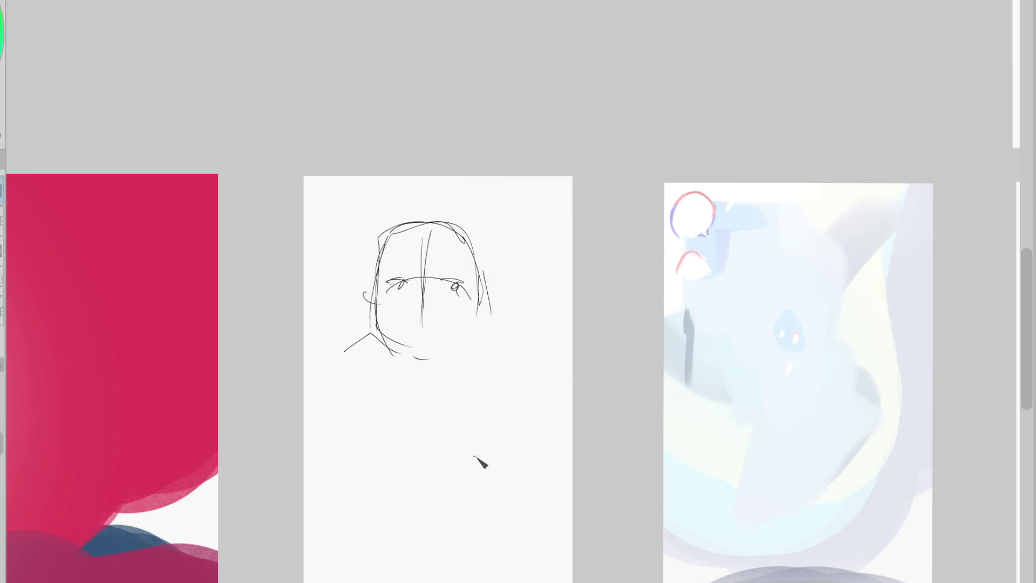
Add both neck lines, the jaw, a right ear, the mouth and chin curve, and a left pupil
drag(407, 361, 415, 408)
drag(469, 341, 470, 391)
drag(471, 323, 460, 345)
drag(482, 299, 486, 321)
mouse_move(429, 302)
mouse_down()
mouse_move(421, 345)
mouse_move(442, 357)
mouse_up()
mouse_move(421, 365)
mouse_down()
mouse_move(457, 359)
mouse_move(448, 421)
mouse_up()
drag(470, 360, 497, 404)
drag(412, 372, 416, 409)
drag(404, 281, 385, 305)
Erase the eye marks and centre guides, redraw the guide and eye line, and add the collar line
key(e)
drag(468, 291, 448, 276)
drag(429, 237, 419, 346)
key(p)
mouse_move(381, 300)
mouse_down()
mouse_move(456, 278)
mouse_move(478, 298)
mouse_move(453, 275)
mouse_move(430, 330)
mouse_up()
drag(504, 427, 422, 478)
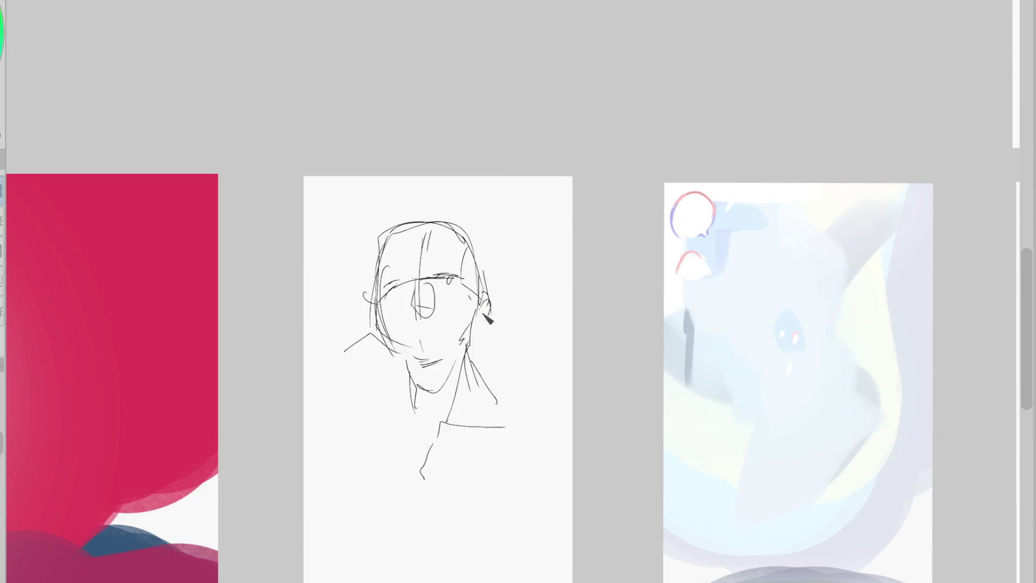
Draw both eyes as almond shapes with lids and lashes, plus the lips below the nose
scroll(448, 276, up, 2)
scroll(454, 285, up, 2)
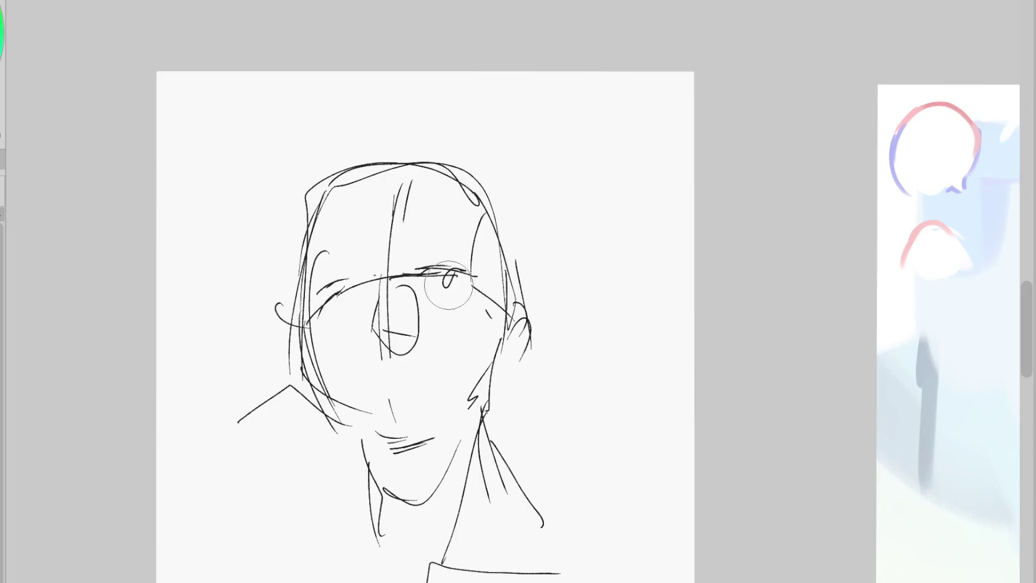
drag(462, 278, 440, 290)
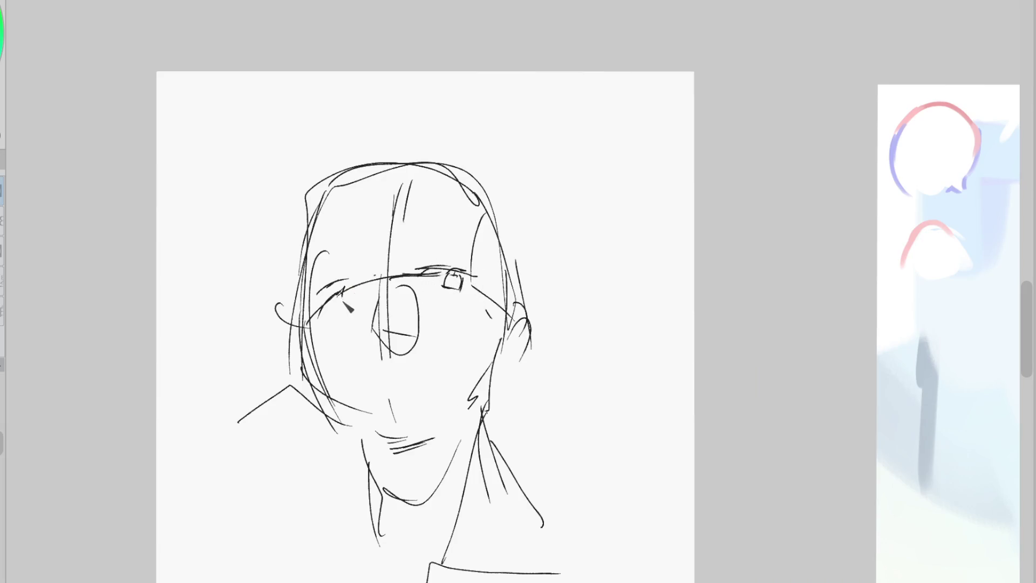
drag(356, 297, 318, 294)
key(ctrl+z)
mouse_move(437, 279)
mouse_down()
mouse_move(424, 286)
mouse_move(446, 303)
mouse_move(459, 295)
mouse_up()
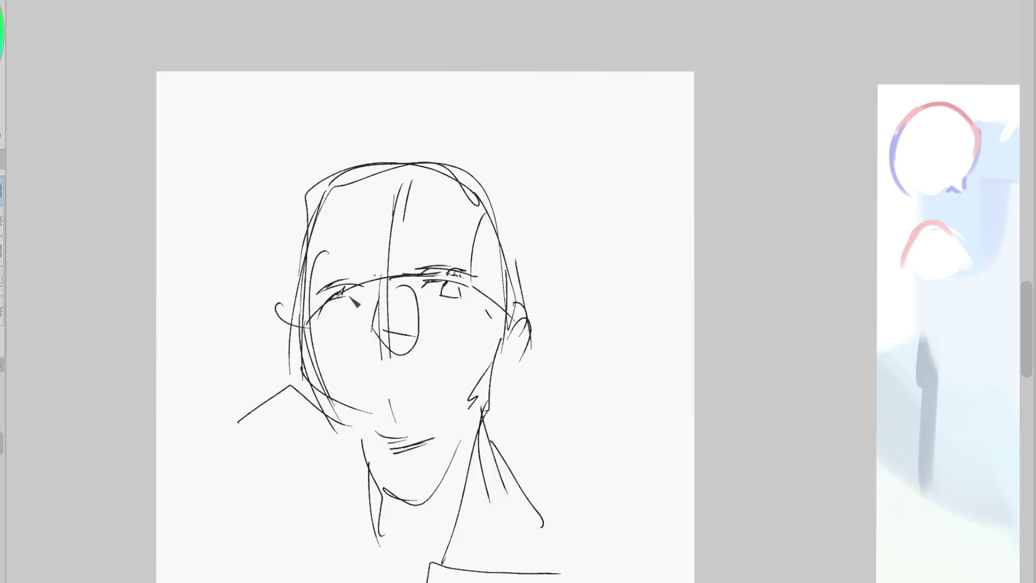
drag(346, 295, 356, 309)
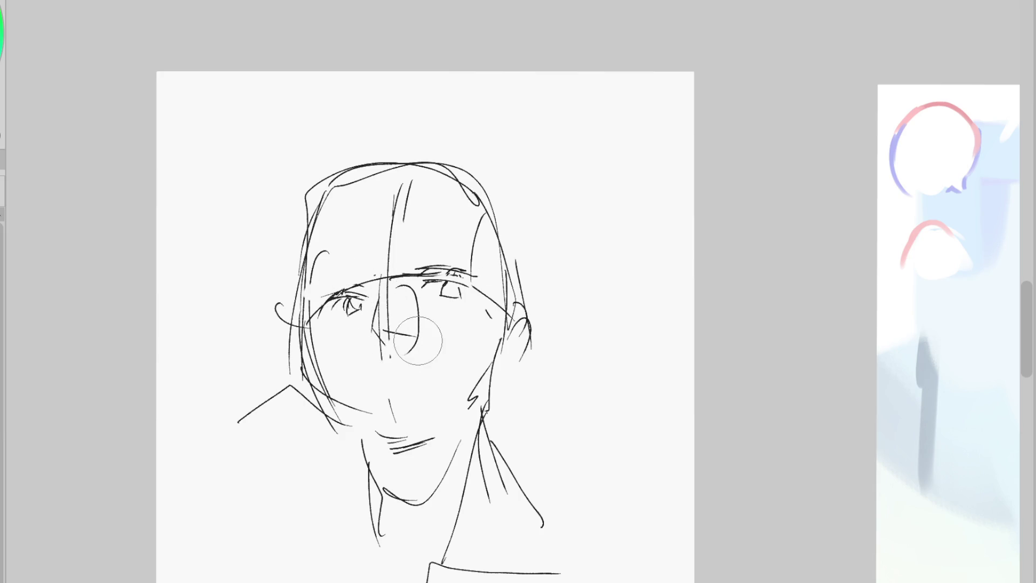
mouse_move(382, 382)
mouse_down()
mouse_move(409, 384)
mouse_move(394, 393)
mouse_up()
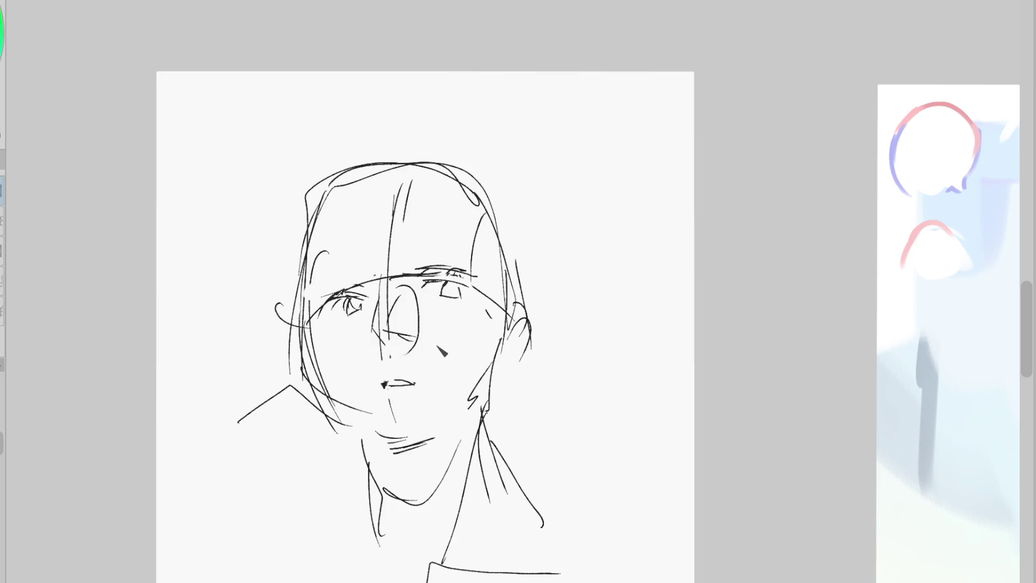
drag(336, 300, 319, 323)
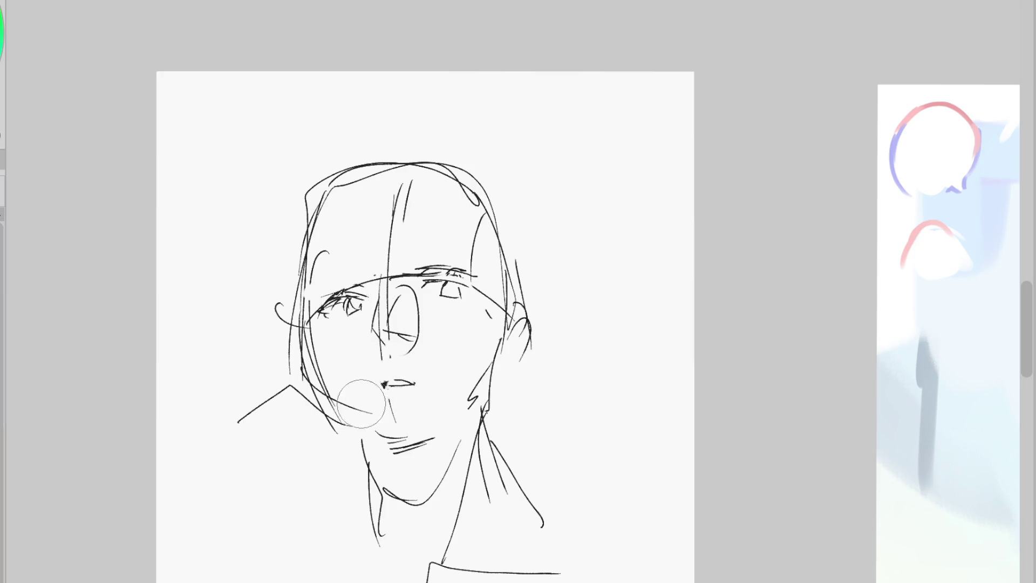
Redraw the neck lines, shorter on the left and longer on the right, and redo the right ear
scroll(323, 173, down, 2)
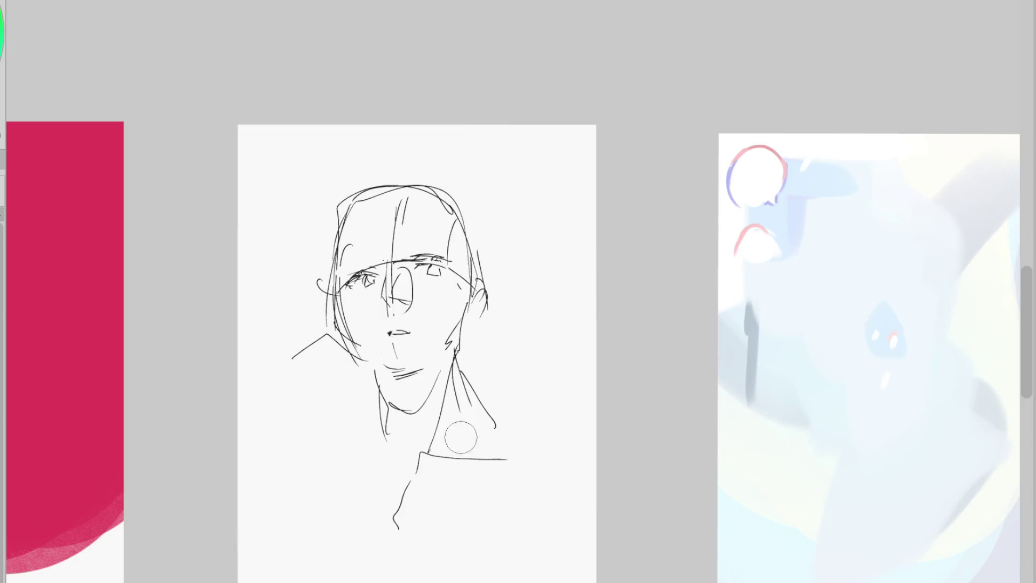
key(ctrl+z)
drag(352, 316, 361, 340)
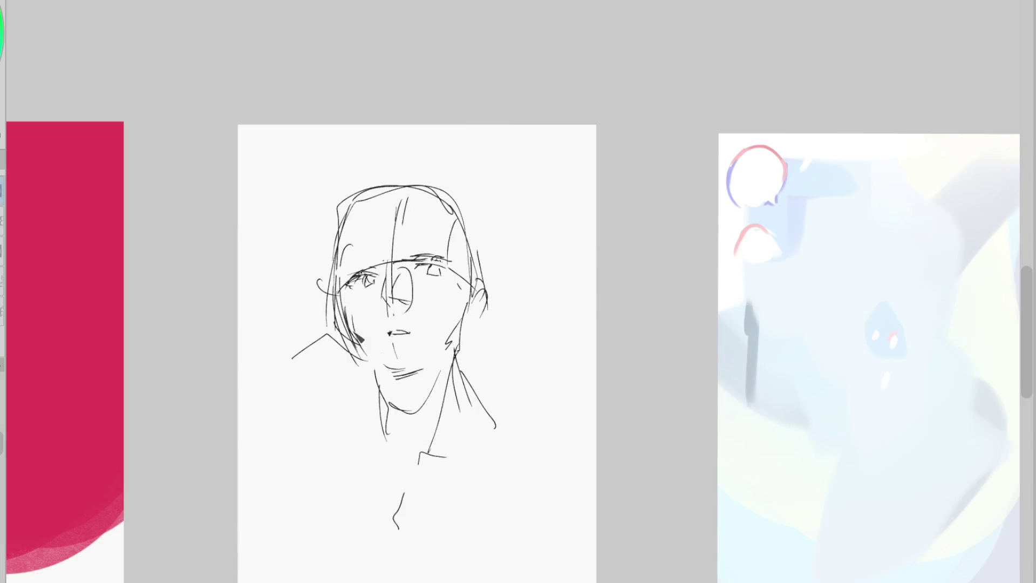
mouse_move(381, 378)
mouse_down()
mouse_move(393, 428)
mouse_move(399, 421)
mouse_up()
drag(464, 377, 477, 407)
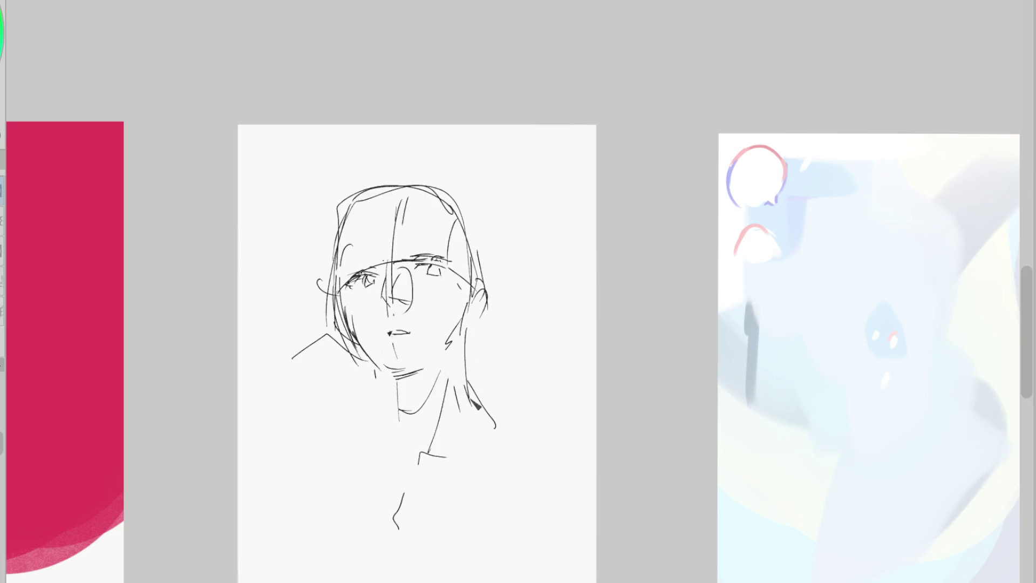
key(ctrl+z)
drag(463, 345, 475, 413)
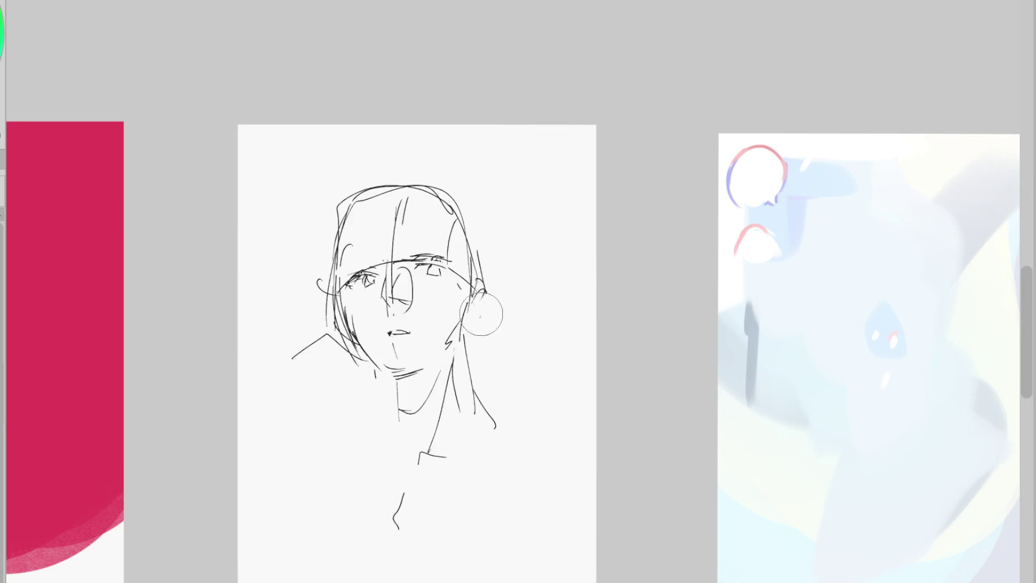
drag(478, 249, 471, 313)
Erase the left shoulder line and add hair strands at the upper left and over the forehead
drag(324, 227, 346, 258)
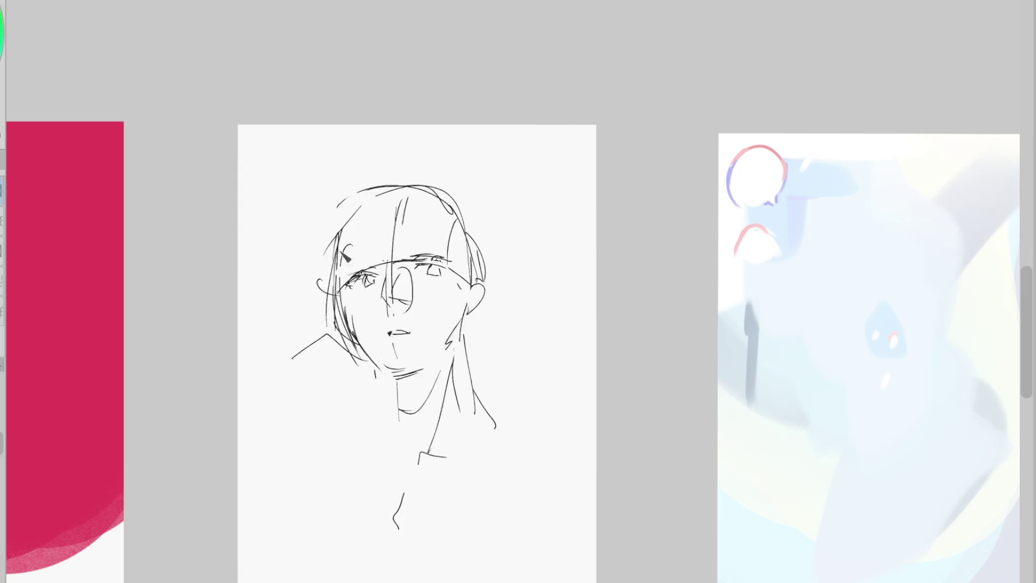
key(e)
drag(326, 336, 292, 358)
key(p)
drag(386, 207, 367, 276)
key(ctrl+z)
drag(367, 215, 389, 280)
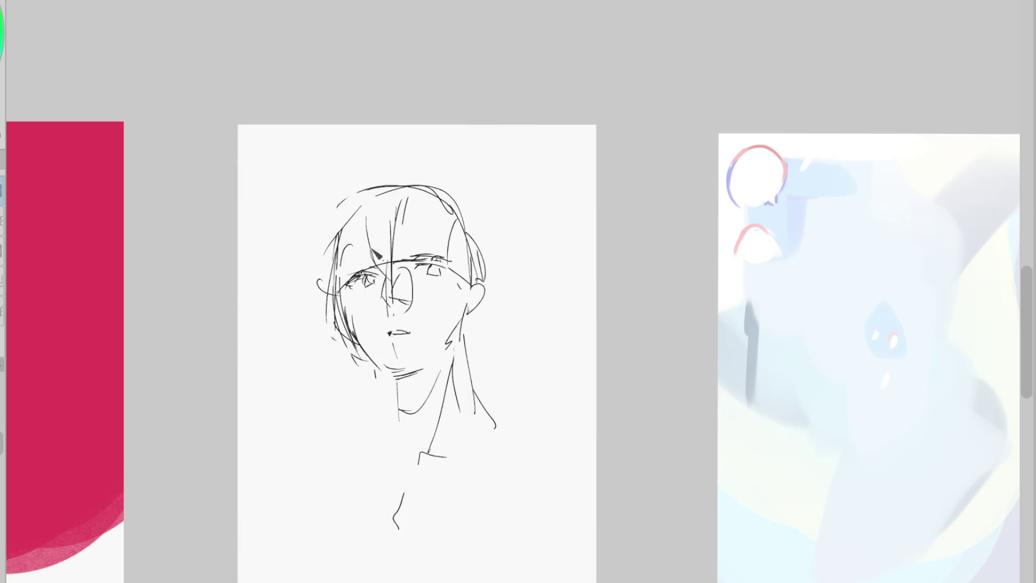
scroll(400, 270, up, 1)
Rework the right eye's lid and brow and redraw the left eye's iris
scroll(373, 297, up, 1)
mouse_move(455, 275)
mouse_down()
mouse_move(513, 266)
mouse_move(467, 277)
mouse_move(519, 287)
mouse_up()
key(e)
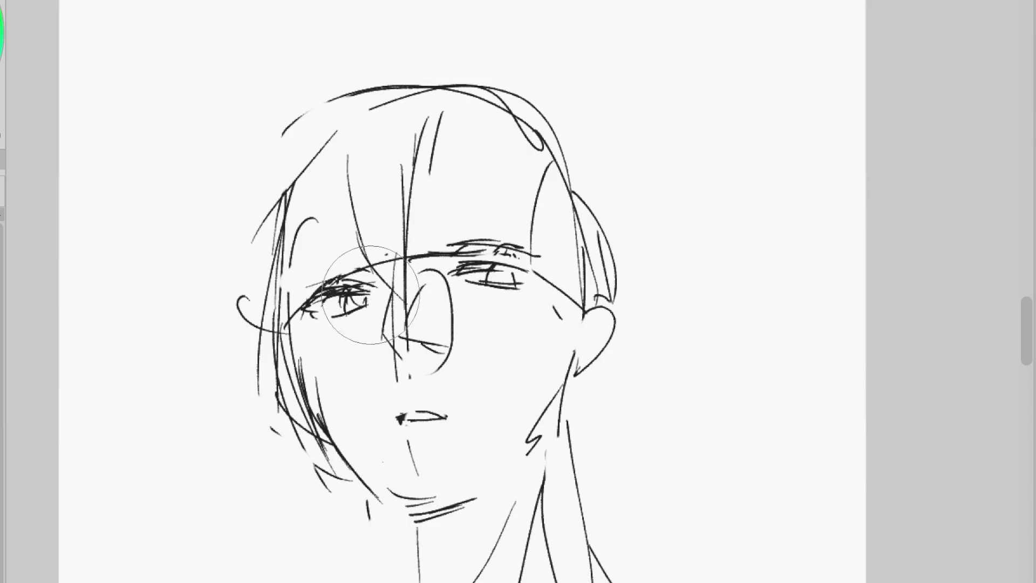
mouse_move(353, 308)
mouse_down()
mouse_move(362, 316)
mouse_move(353, 314)
mouse_up()
key(p)
key(e)
key(p)
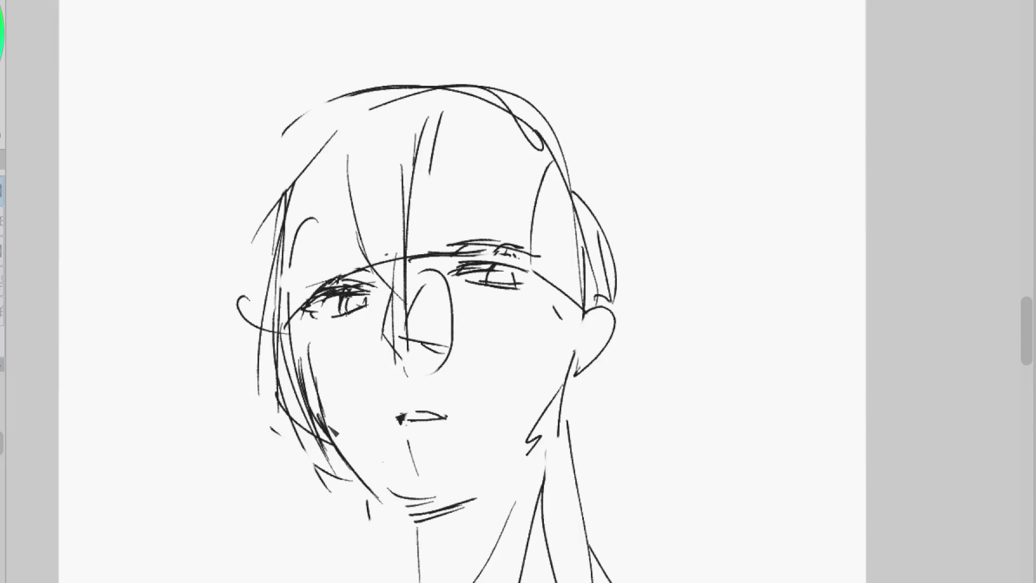
Clean up stray marks at the chin and mouth and redo the jaw stroke
key(e)
mouse_move(388, 453)
mouse_down()
mouse_move(416, 479)
mouse_move(400, 483)
mouse_up()
key(p)
drag(356, 448, 402, 518)
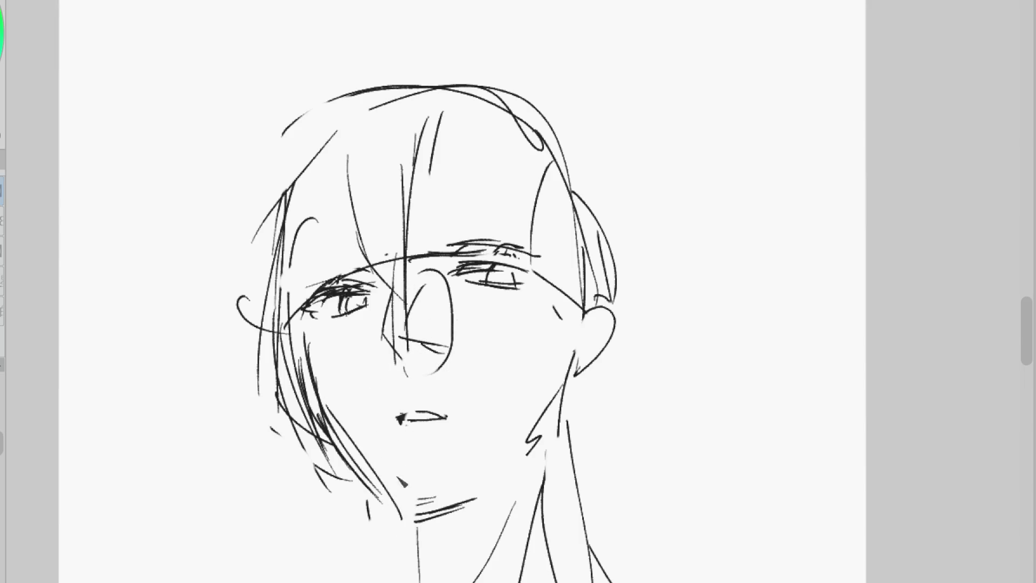
key(e)
key(ctrl+z)
mouse_move(410, 419)
mouse_down()
mouse_move(393, 415)
mouse_move(417, 419)
mouse_up()
key(p)
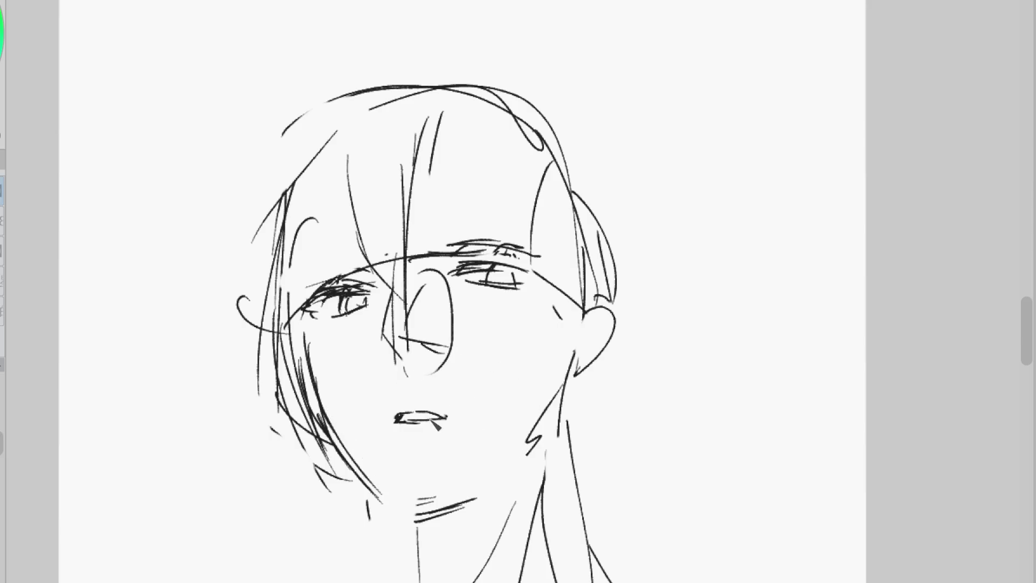
Darken the upper and lower lids of both eyes and the right brow
mouse_move(478, 270)
mouse_down()
mouse_move(518, 285)
mouse_move(549, 274)
mouse_up()
mouse_move(462, 255)
mouse_down()
mouse_move(501, 254)
mouse_move(428, 247)
mouse_move(394, 265)
mouse_move(405, 289)
mouse_up()
key(e)
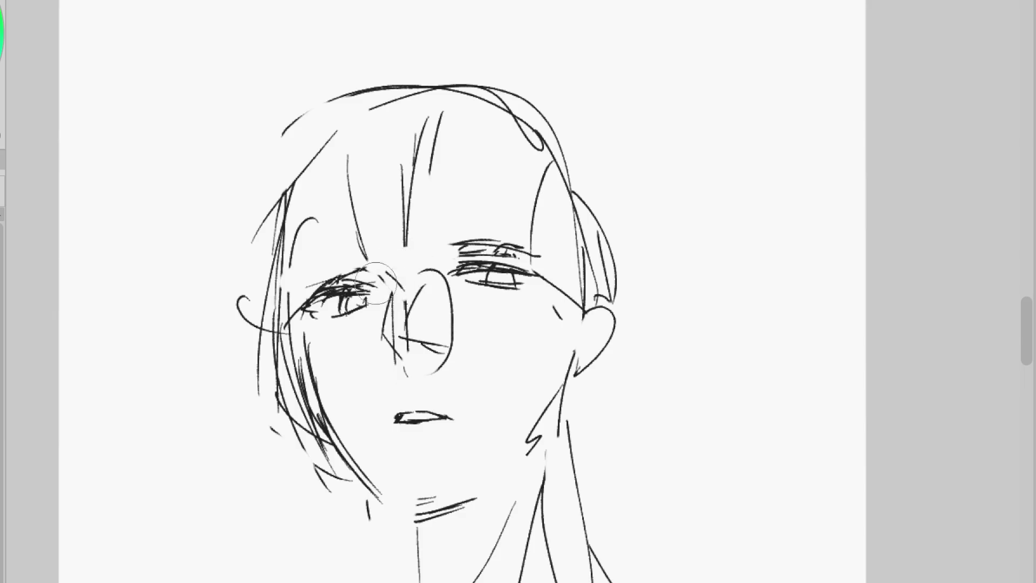
mouse_move(344, 282)
mouse_down()
mouse_move(373, 286)
mouse_move(362, 275)
mouse_move(291, 280)
mouse_up()
drag(335, 316, 368, 301)
Erase the right ear outline and lines behind it, and trim the right jaw and chin strokes
mouse_move(586, 372)
mouse_down()
mouse_move(613, 312)
mouse_move(608, 302)
mouse_move(581, 393)
mouse_move(525, 451)
mouse_up()
key(ctrl+z)
drag(543, 367, 526, 453)
key(ctrl+z)
drag(578, 373, 531, 446)
key(e)
mouse_move(478, 498)
mouse_down()
mouse_move(471, 504)
mouse_move(531, 440)
mouse_up()
key(b)
key(ctrl+z)
key(e)
drag(606, 335, 573, 278)
key(b)
Erase the arc above the left eye and add messy hair strokes down the left side
key(e)
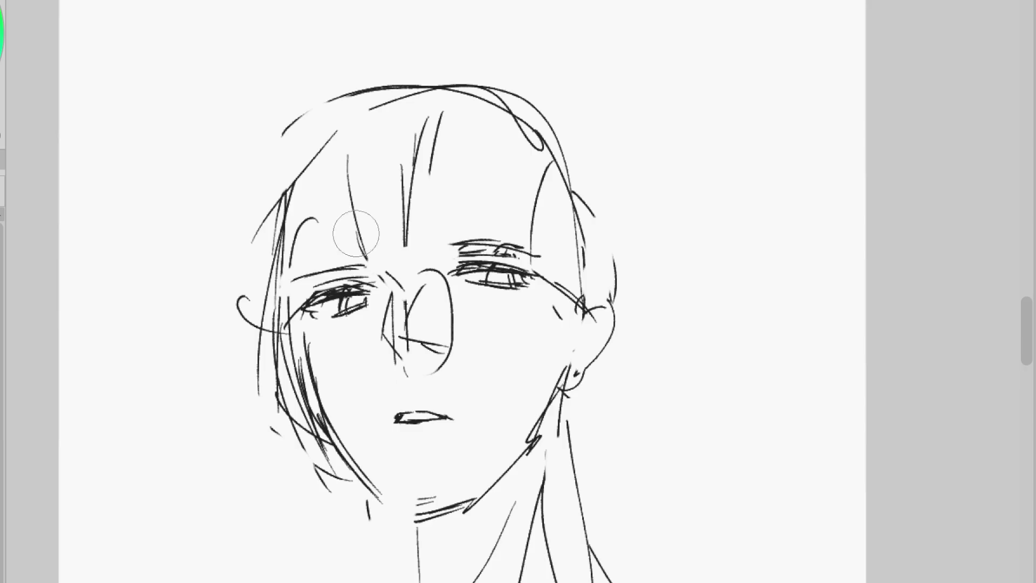
drag(319, 219, 297, 251)
key(b)
mouse_move(302, 186)
mouse_down()
mouse_move(348, 152)
mouse_move(302, 245)
mouse_up()
drag(346, 157, 216, 308)
key(e)
drag(313, 221, 280, 281)
mouse_move(254, 324)
mouse_down()
mouse_move(294, 402)
mouse_move(243, 396)
mouse_move(215, 463)
mouse_up()
key(b)
key(e)
Add a long left hair arc, tidy the nose, curve a stroke above the right eye, then flip the canvas
drag(410, 337, 440, 359)
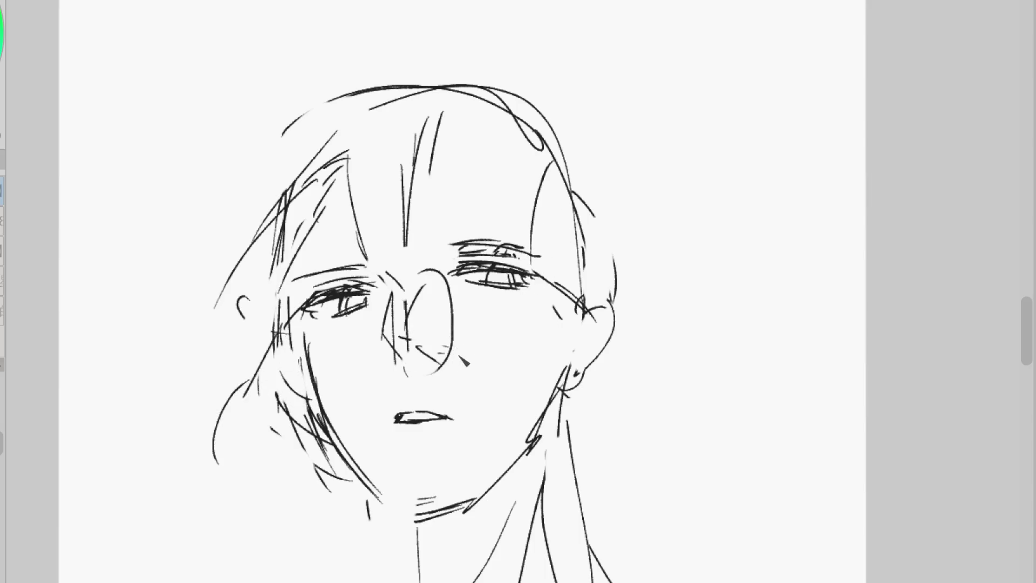
drag(413, 281, 388, 345)
key(b)
mouse_move(445, 267)
mouse_down()
mouse_move(435, 255)
mouse_move(463, 244)
mouse_up()
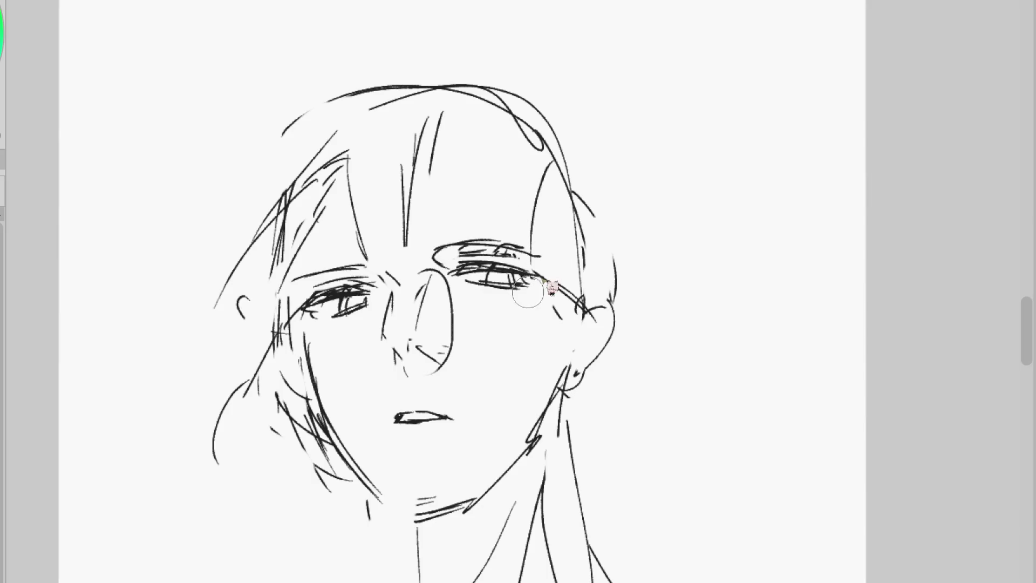
key(h)
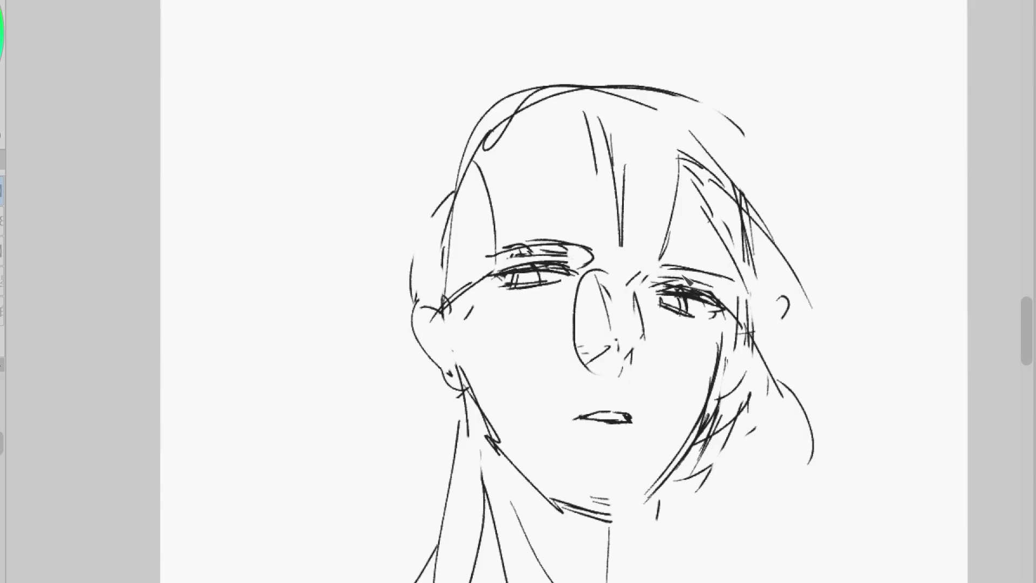
Touch up the right eye's outer corner and fill the nose shape with grey
mouse_move(715, 298)
mouse_down()
mouse_move(699, 283)
mouse_move(736, 310)
mouse_move(726, 303)
mouse_move(725, 318)
mouse_up()
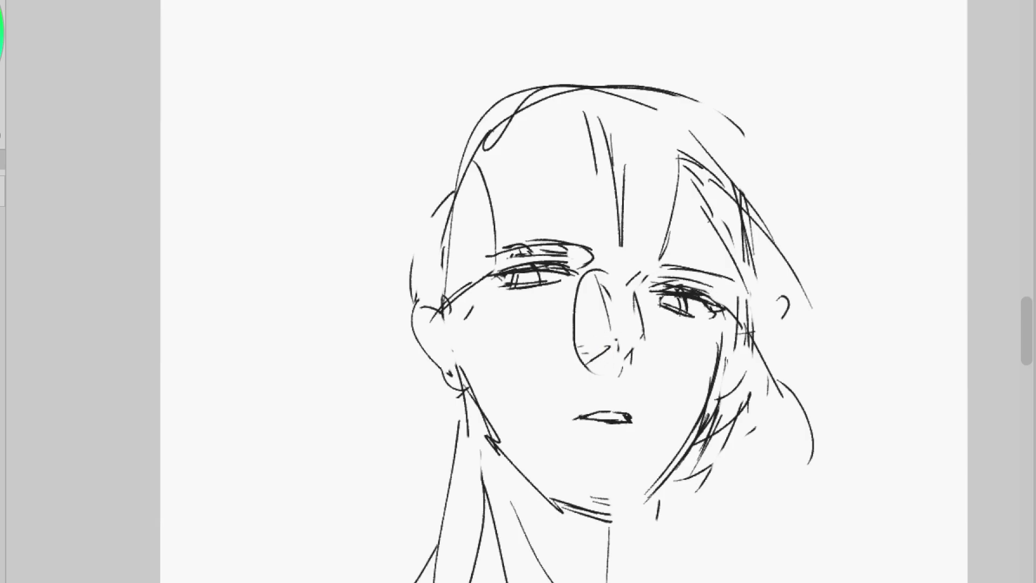
drag(590, 275, 608, 263)
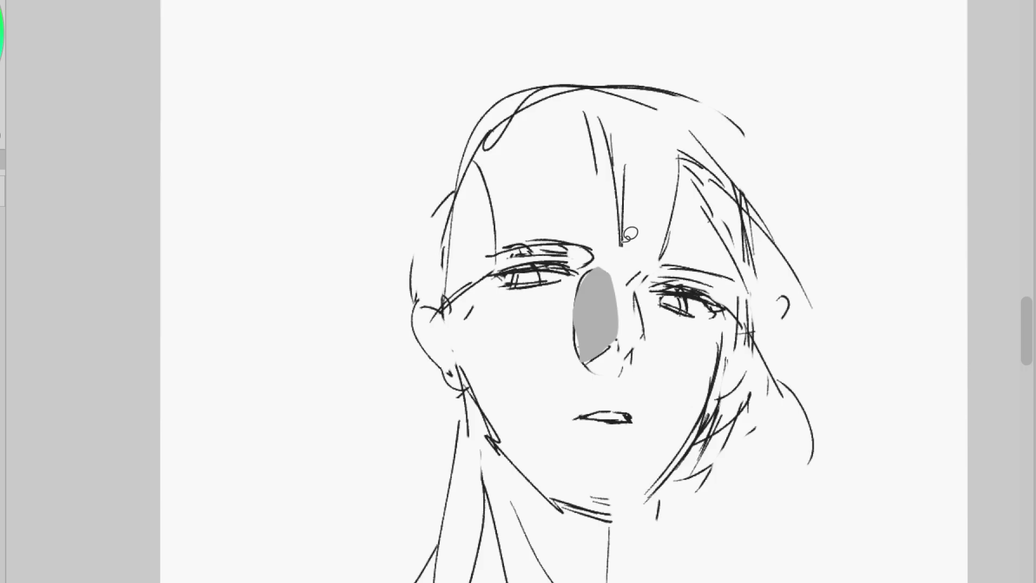
key(ctrl+z)
key(ctrl+z)
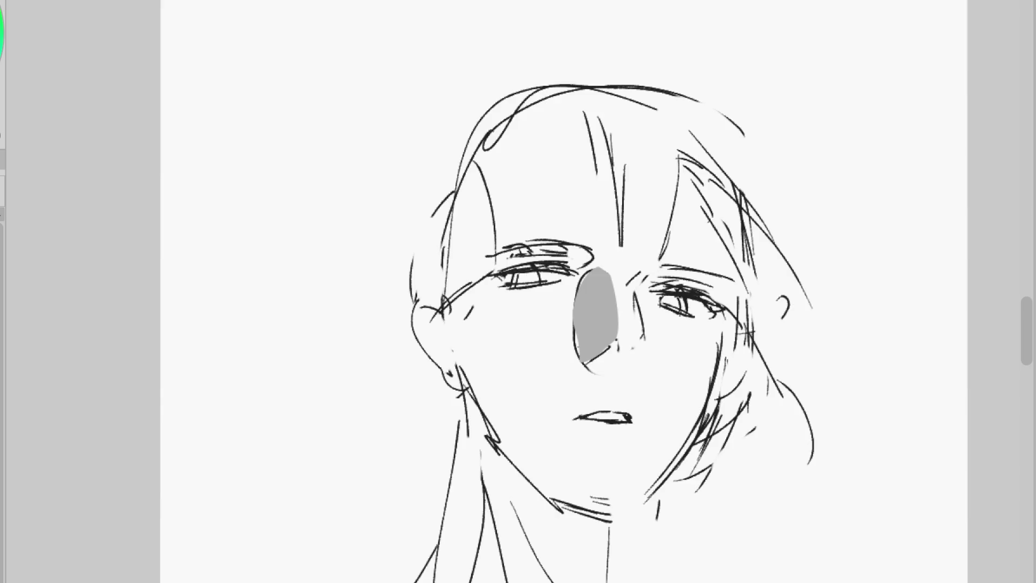
key(m)
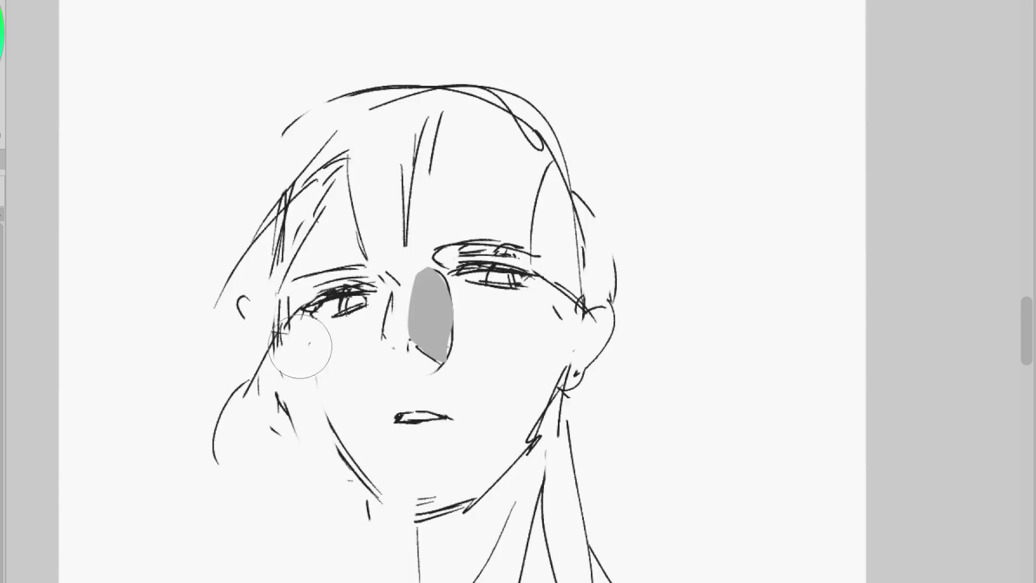
Erase the right ear and jagged jaw strokes, then darken both upper eyelids and the right face side
mouse_move(567, 319)
mouse_down()
mouse_move(578, 301)
mouse_move(619, 305)
mouse_up()
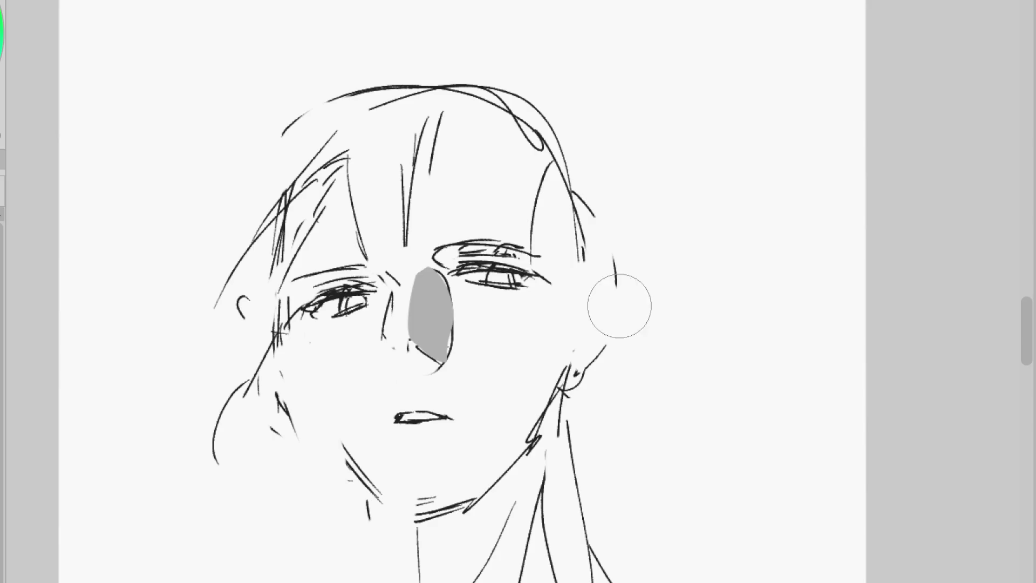
drag(562, 352, 561, 404)
drag(372, 285, 332, 294)
drag(502, 270, 438, 258)
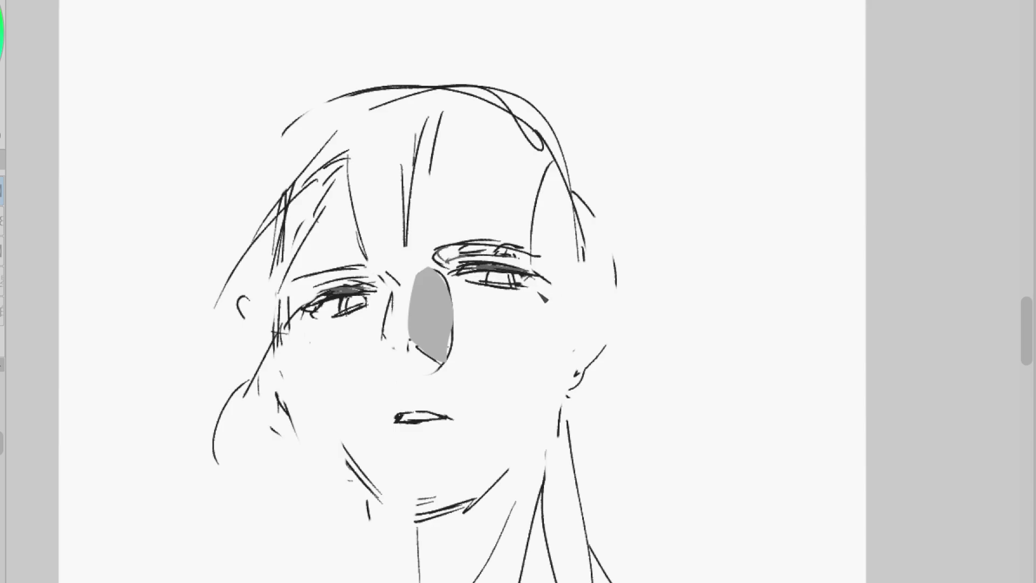
mouse_move(545, 254)
mouse_down()
mouse_move(564, 287)
mouse_move(572, 371)
mouse_move(549, 423)
mouse_move(478, 499)
mouse_up()
Try several short left cheek strokes beside the eye, undoing each attempt
drag(305, 324, 331, 409)
key(ctrl+z)
drag(305, 324, 332, 429)
key(ctrl+z)
drag(319, 273, 332, 410)
key(ctrl+z)
key(ctrl+z)
drag(315, 327, 332, 411)
Draw one long left cheek line running down to the chin, redoing it until it fits
key(ctrl+z)
mouse_move(312, 324)
mouse_down()
mouse_move(327, 392)
mouse_move(402, 517)
mouse_up()
key(ctrl+z)
key(ctrl+z)
mouse_move(307, 328)
mouse_down()
mouse_move(332, 417)
mouse_move(409, 494)
mouse_up()
key(ctrl+z)
drag(327, 410, 399, 506)
key(ctrl+z)
drag(321, 391, 387, 489)
key(ctrl+z)
key(ctrl+z)
mouse_move(311, 324)
mouse_down()
mouse_move(325, 394)
mouse_move(371, 470)
mouse_up()
key(ctrl+z)
drag(330, 405, 399, 496)
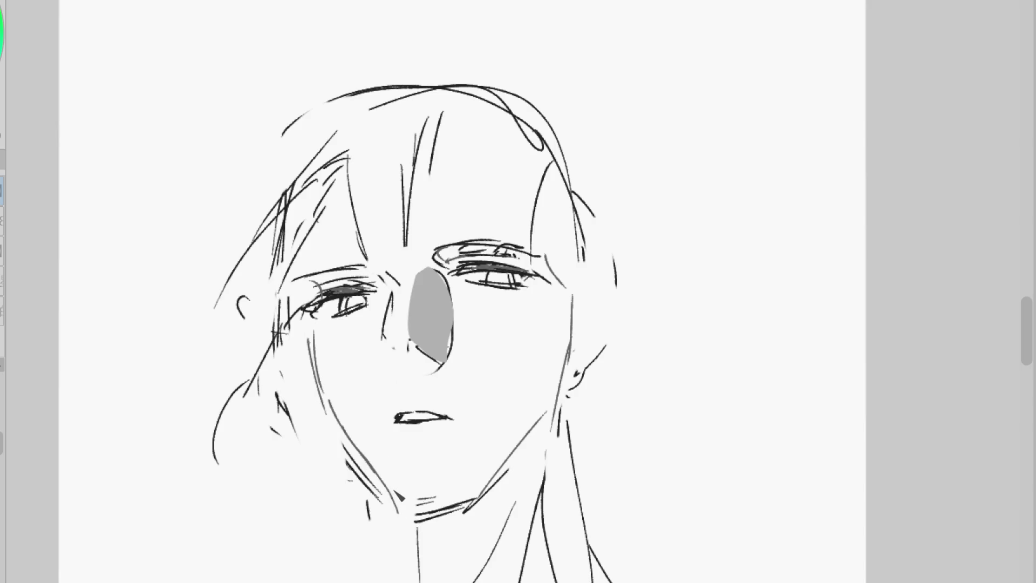
On the mirrored canvas, erase the rough hair arcs, side contour, ear sketch and chin hatching
key(h)
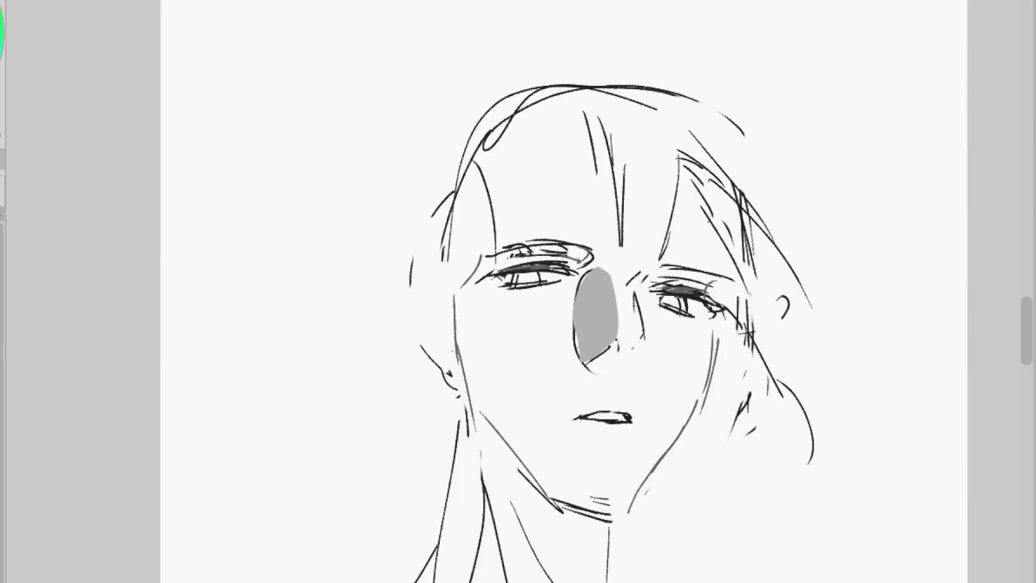
drag(456, 378, 437, 290)
mouse_move(485, 208)
mouse_down()
mouse_move(532, 85)
mouse_move(545, 87)
mouse_up()
mouse_move(594, 499)
mouse_down()
mouse_move(612, 490)
mouse_move(629, 507)
mouse_up()
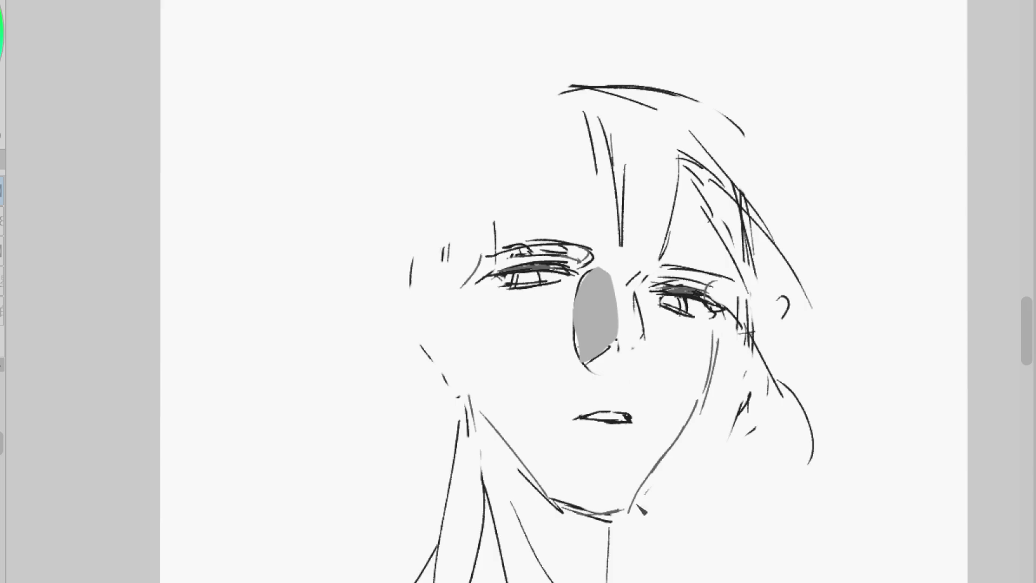
key(h)
Darken both jawlines to the chin, add a stroke under the grey nose and redraw an open mouth
drag(341, 420, 387, 494)
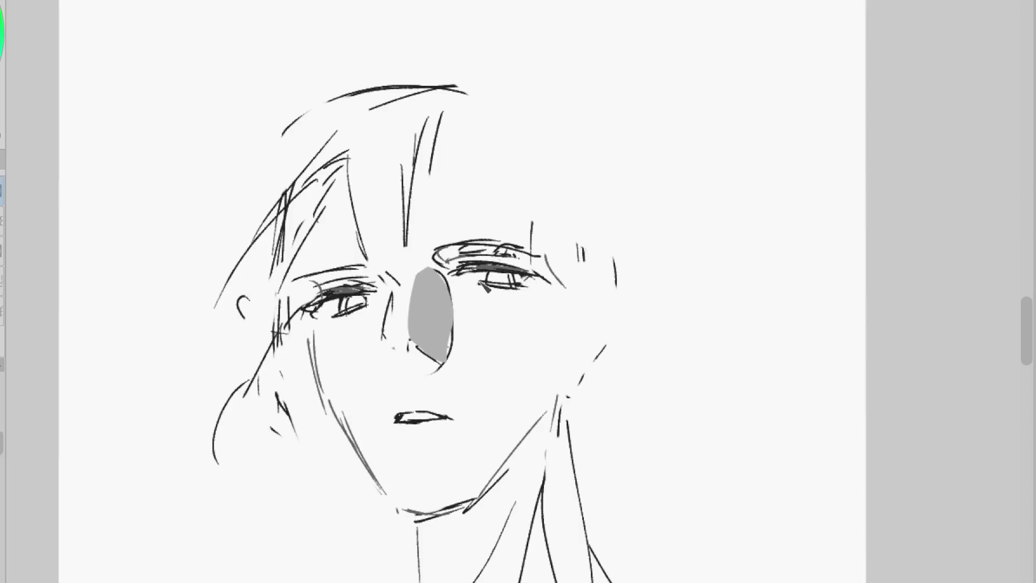
mouse_move(577, 361)
mouse_down()
mouse_move(548, 438)
mouse_move(480, 500)
mouse_up()
drag(561, 399, 477, 499)
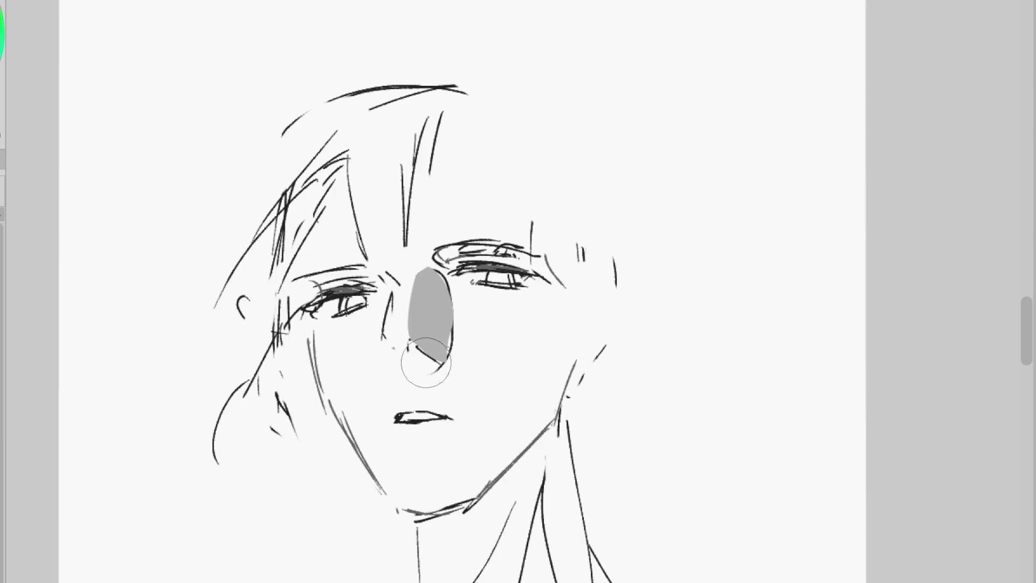
drag(402, 360, 442, 368)
drag(396, 416, 453, 416)
Erase and redraw part of the left cheek line, then lasso the area around the left eye
key(e)
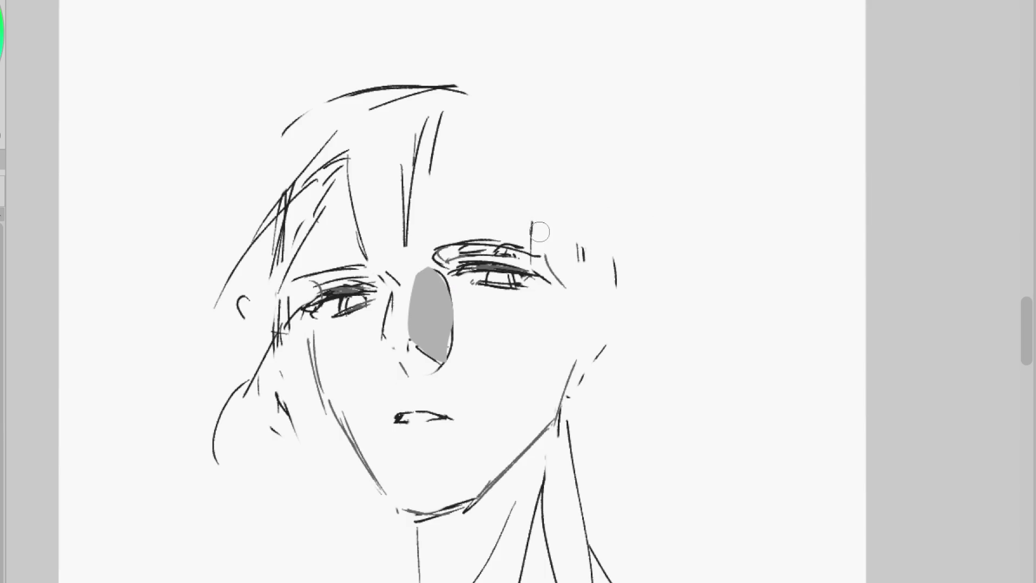
mouse_move(316, 321)
mouse_down()
mouse_move(329, 410)
mouse_move(340, 418)
mouse_up()
key(p)
drag(348, 367, 355, 377)
key(m)
mouse_move(381, 282)
mouse_down()
mouse_move(309, 271)
mouse_move(382, 306)
mouse_up()
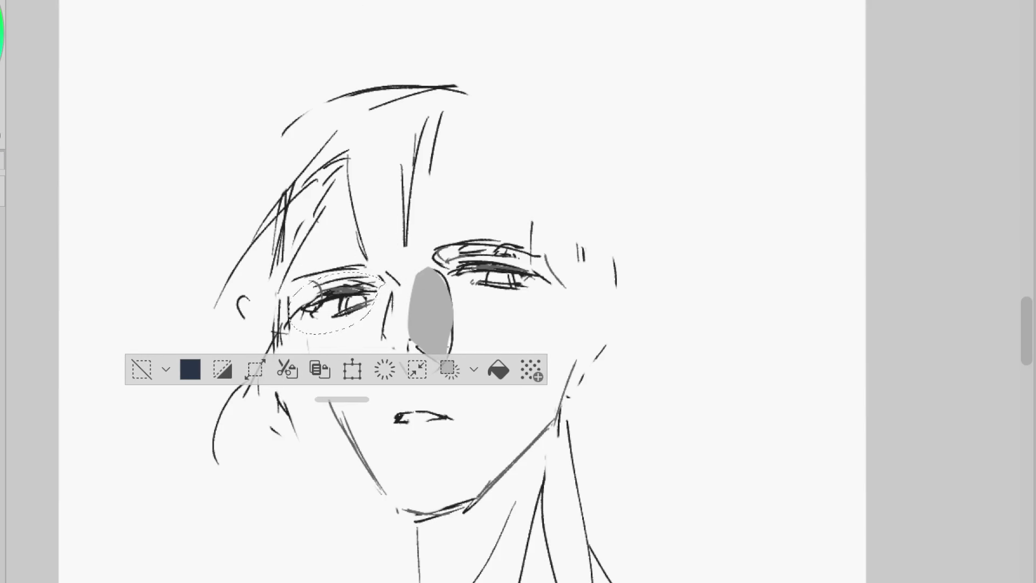
Move the selected left eye into a better position with Ctrl+T and deselect
key(ctrl+t)
drag(370, 323, 393, 324)
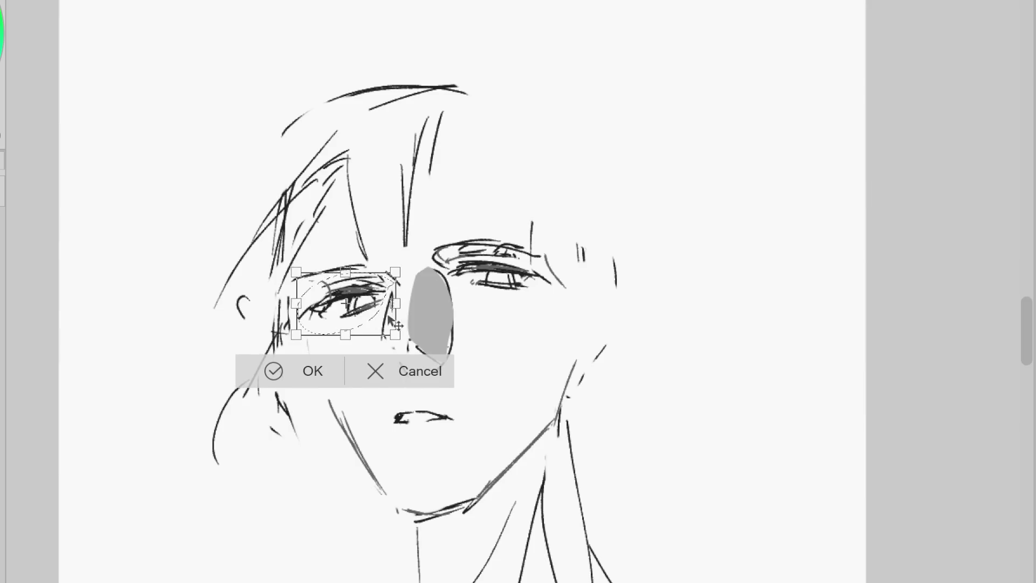
click(302, 369)
key(ctrl+d)
Redraw the left cheek line down to the chin and add a lower lip under the mouth
key(p)
mouse_move(359, 196)
mouse_down()
mouse_move(318, 324)
mouse_move(342, 426)
mouse_up()
drag(324, 330, 359, 448)
key(ctrl+z)
key(ctrl+z)
mouse_move(318, 332)
mouse_down()
mouse_move(350, 432)
mouse_move(402, 513)
mouse_up()
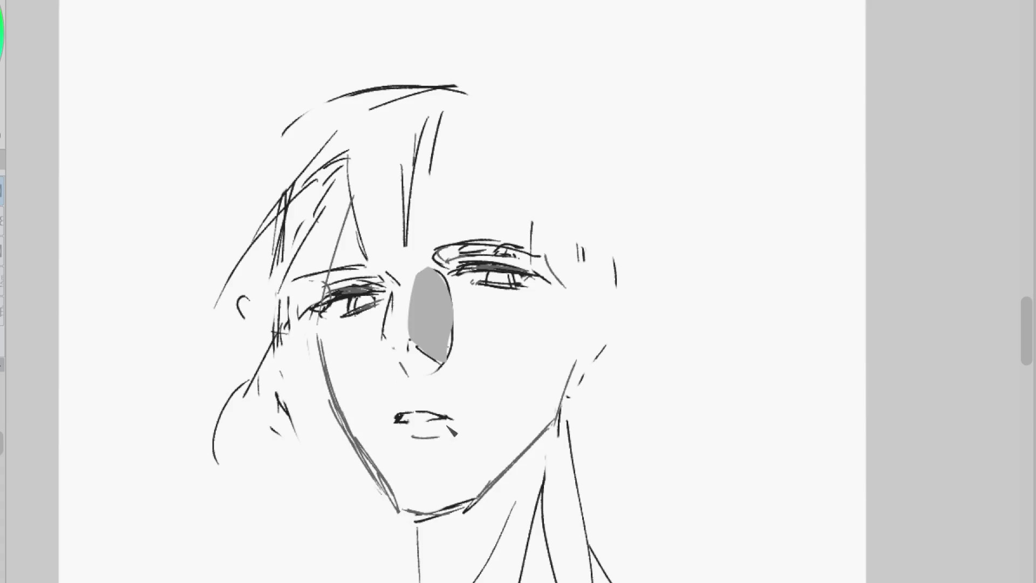
drag(404, 421, 449, 419)
key(e)
Paint the right iris pale yellow using the left iris colour, and redraw the nose side line
alt+click(494, 269)
mouse_move(488, 276)
mouse_down()
mouse_move(511, 280)
mouse_move(456, 264)
mouse_up()
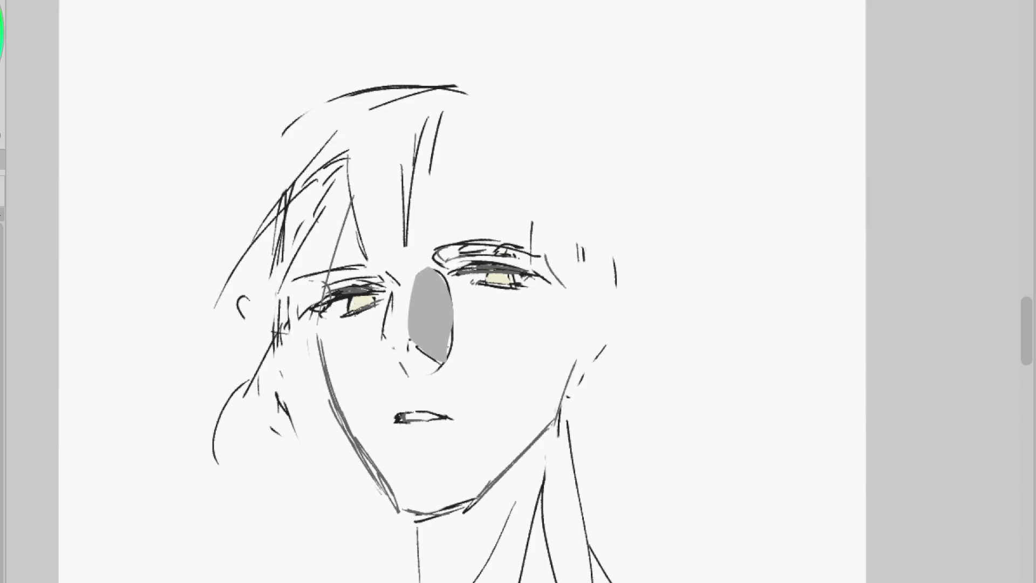
drag(396, 294, 380, 345)
drag(395, 299, 394, 357)
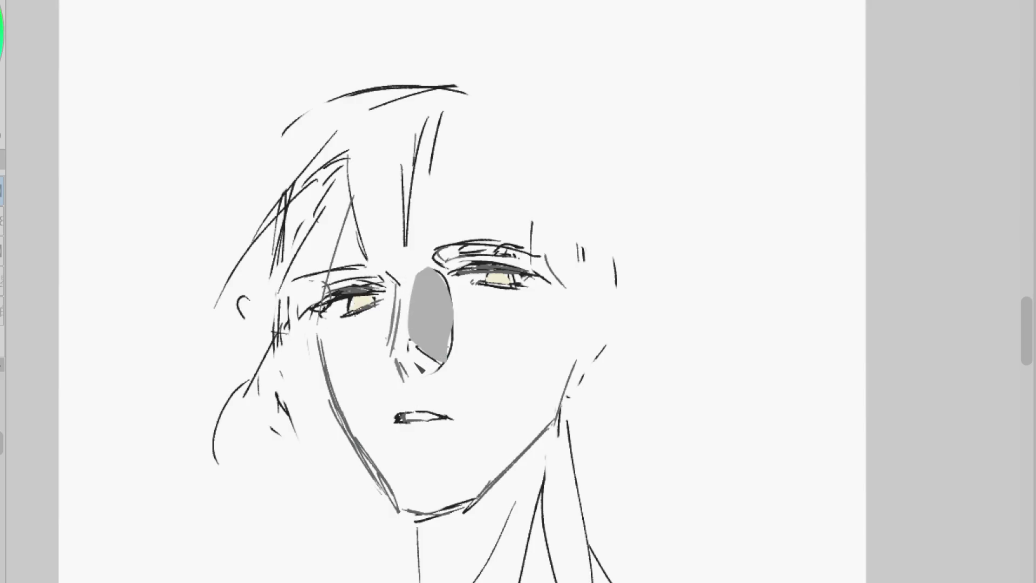
Redraw the right upper eyelid darker and darken and extend the right lower eyelid
drag(510, 252, 454, 248)
mouse_move(561, 258)
mouse_down()
mouse_move(520, 244)
mouse_move(430, 263)
mouse_up()
key(o)
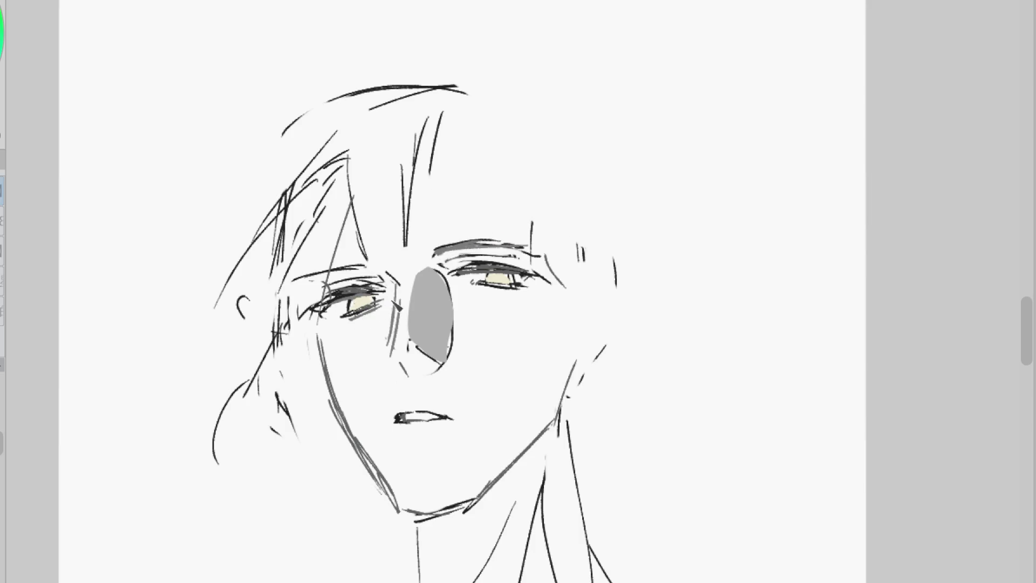
mouse_move(475, 290)
mouse_down()
mouse_move(525, 287)
mouse_move(499, 283)
mouse_up()
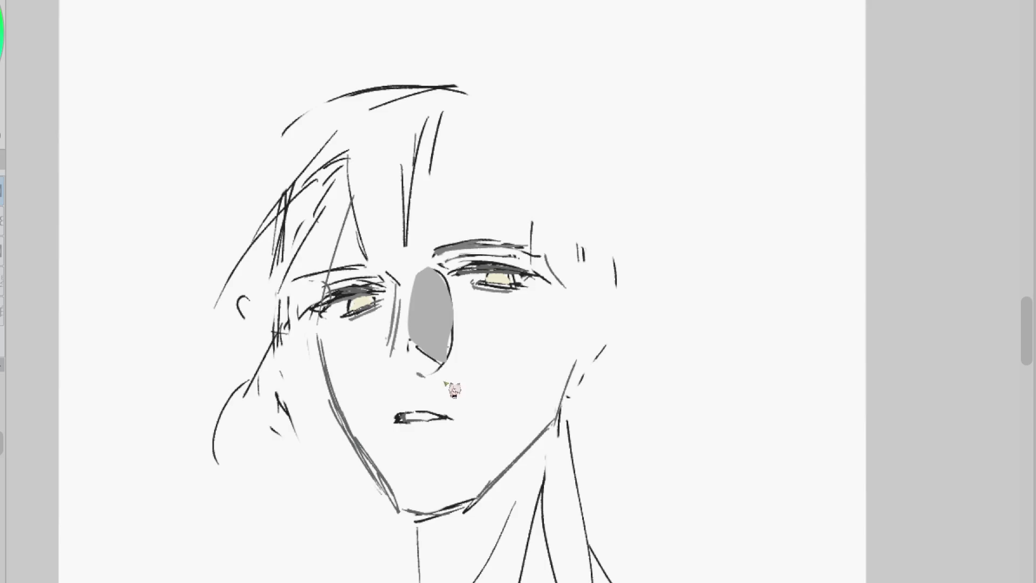
Erase stray cheek strokes and part of the mouth, then redraw the upper lip corner
key(e)
drag(294, 300, 281, 345)
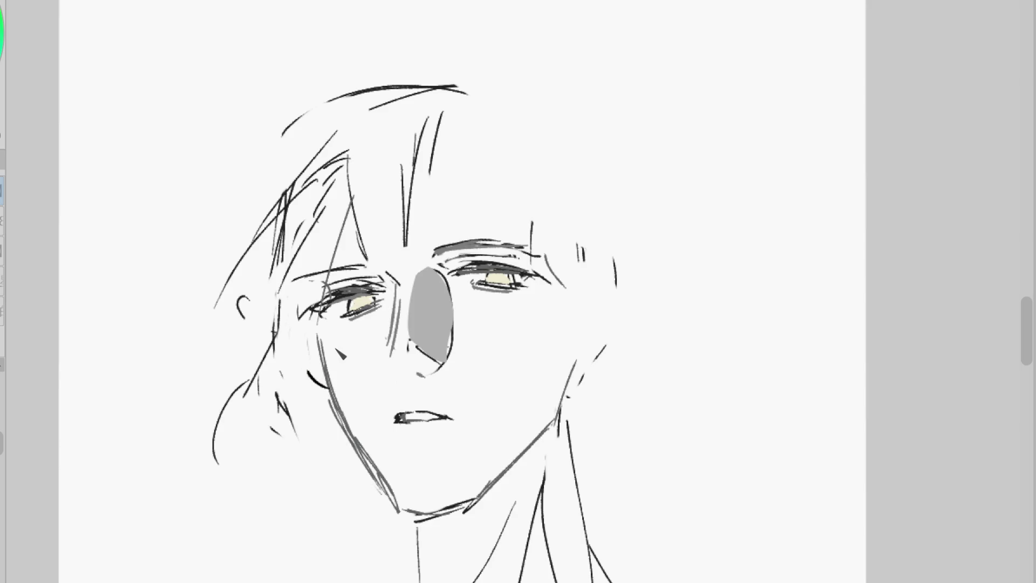
key(Tab)
mouse_move(537, 278)
mouse_down()
mouse_move(469, 302)
mouse_move(499, 297)
mouse_up()
drag(504, 300, 514, 310)
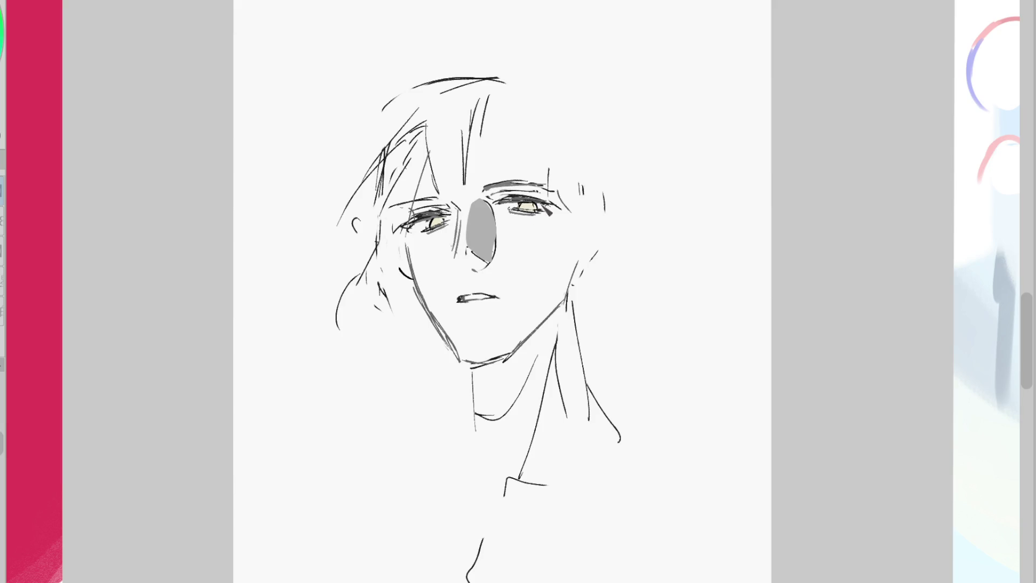
Extend the right upper lid, trim the grey nose, and sketch the right ear with a hair strand
drag(545, 204, 580, 207)
mouse_move(505, 197)
mouse_down()
mouse_move(483, 204)
mouse_move(495, 226)
mouse_move(474, 226)
mouse_move(464, 253)
mouse_move(469, 243)
mouse_up()
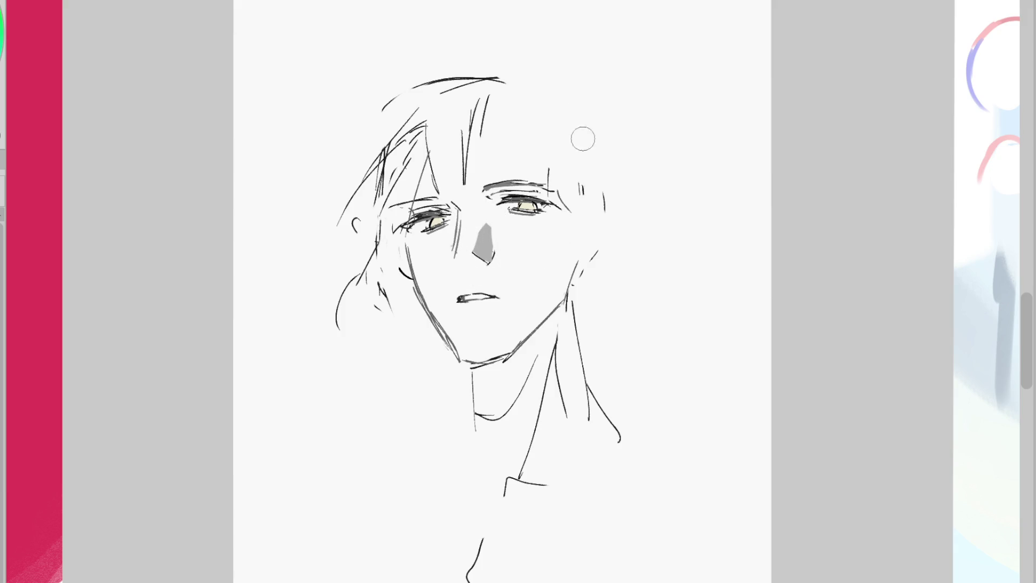
mouse_move(592, 222)
mouse_down()
mouse_move(602, 222)
mouse_move(577, 278)
mouse_move(588, 285)
mouse_up()
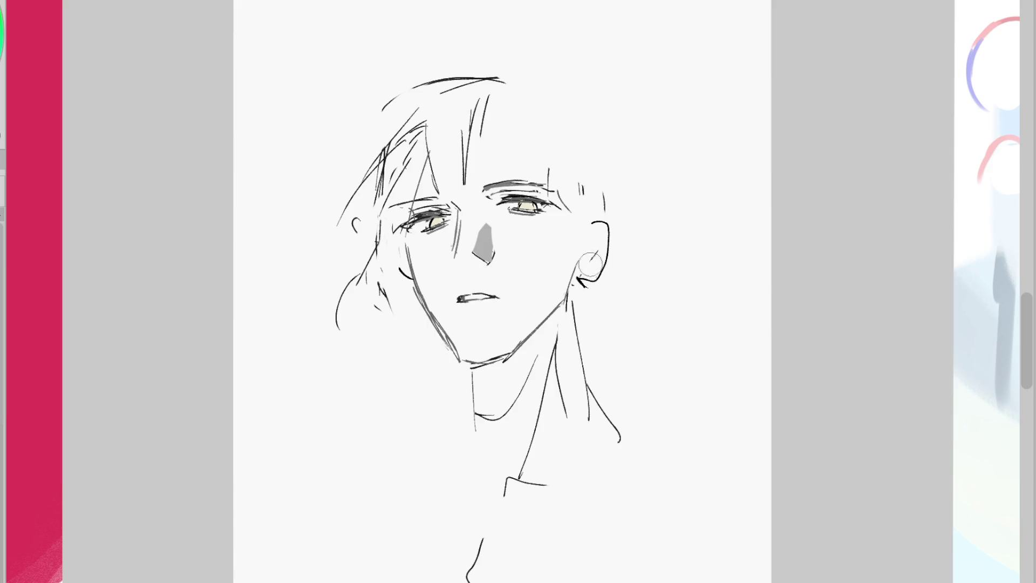
drag(573, 186, 626, 224)
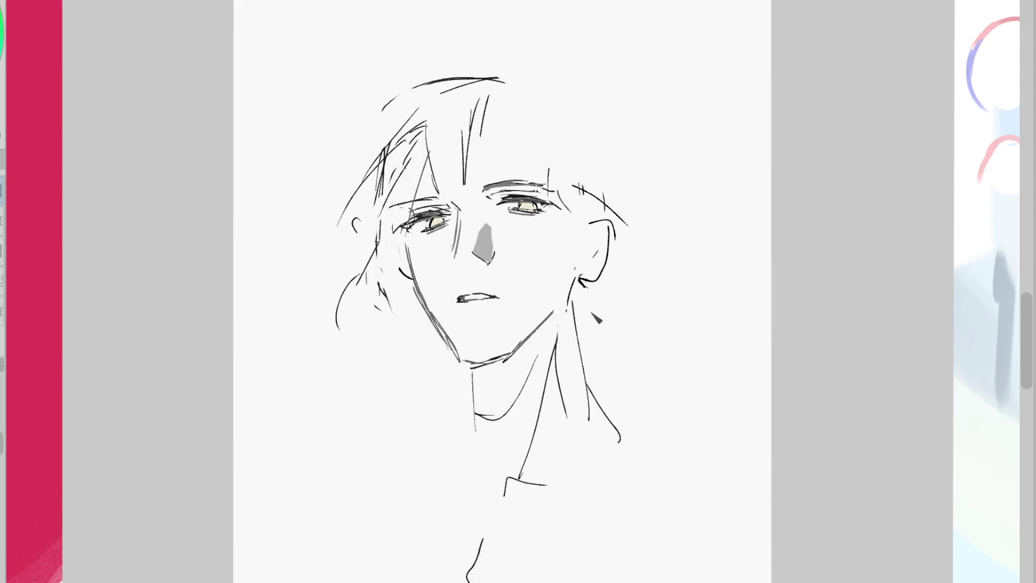
Add a right neck line, erase parts of the chin and jaw, and darken the right eye's inner corner
drag(600, 296, 588, 414)
key(ctrl+z)
mouse_move(459, 359)
mouse_down()
mouse_move(504, 357)
mouse_move(556, 322)
mouse_move(498, 355)
mouse_up()
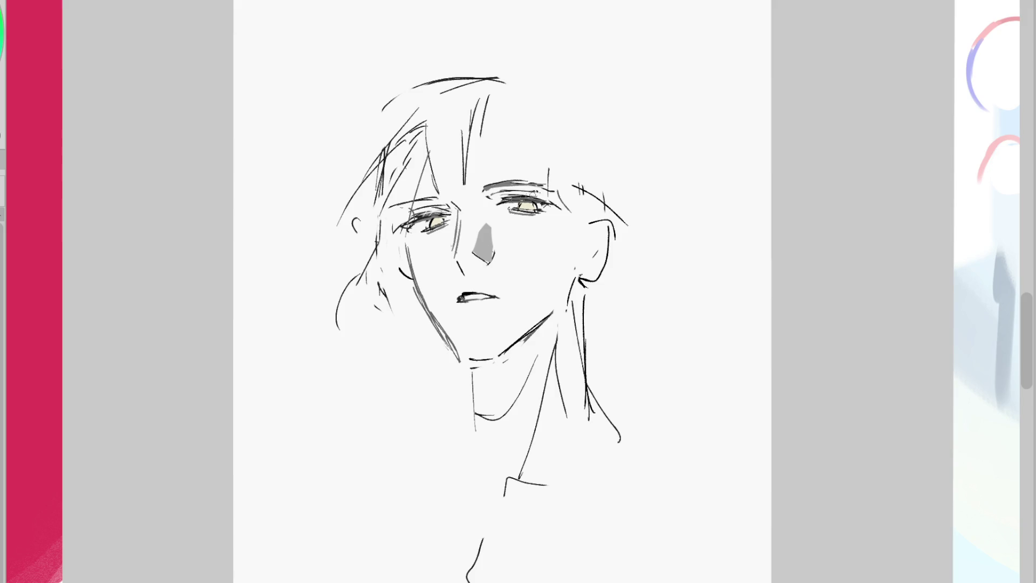
drag(495, 197, 512, 205)
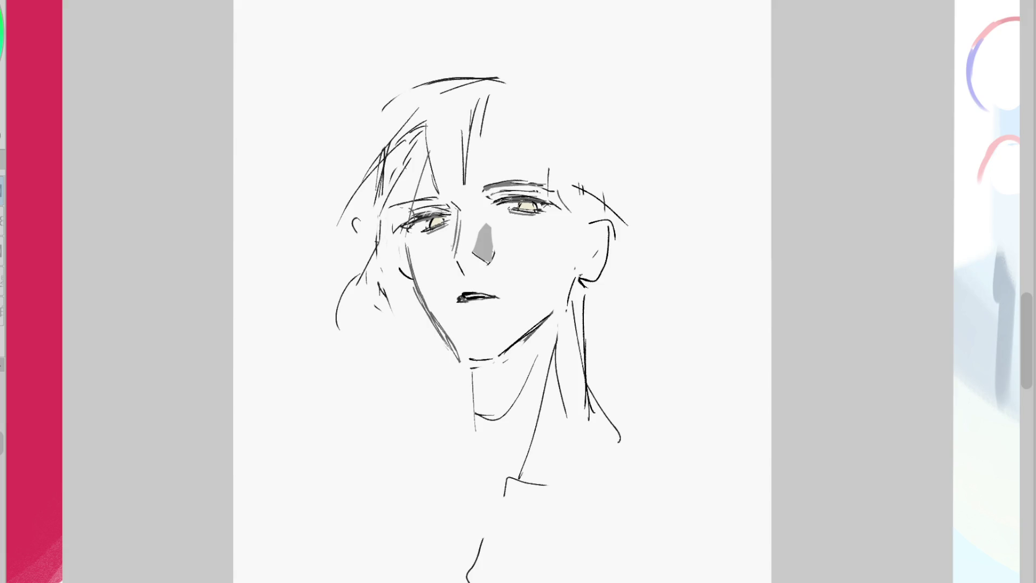
Tint the lips grey-purple and darken and smooth their shape
drag(473, 294, 495, 296)
drag(568, 278, 574, 282)
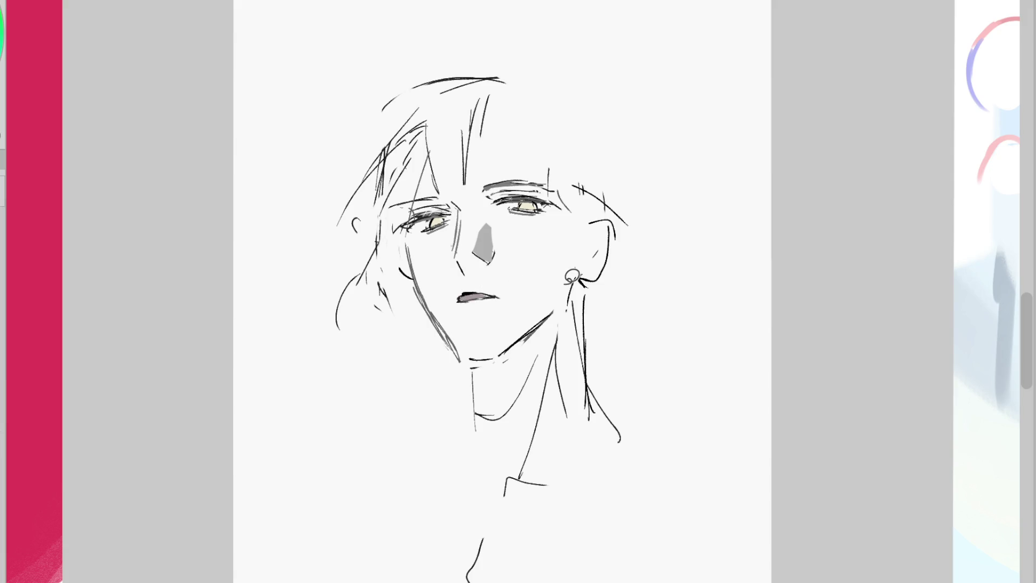
scroll(475, 292, up, 3)
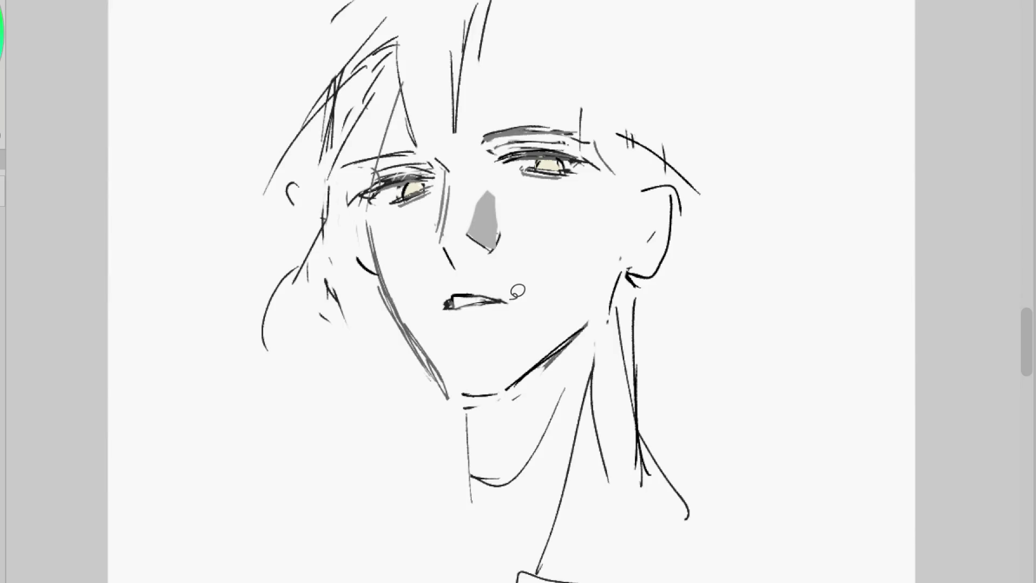
mouse_move(488, 291)
mouse_down()
mouse_move(456, 300)
mouse_move(502, 300)
mouse_move(485, 289)
mouse_move(458, 294)
mouse_up()
key(ctrl+y)
key(ctrl+y)
key(ctrl+y)
key(ctrl+y)
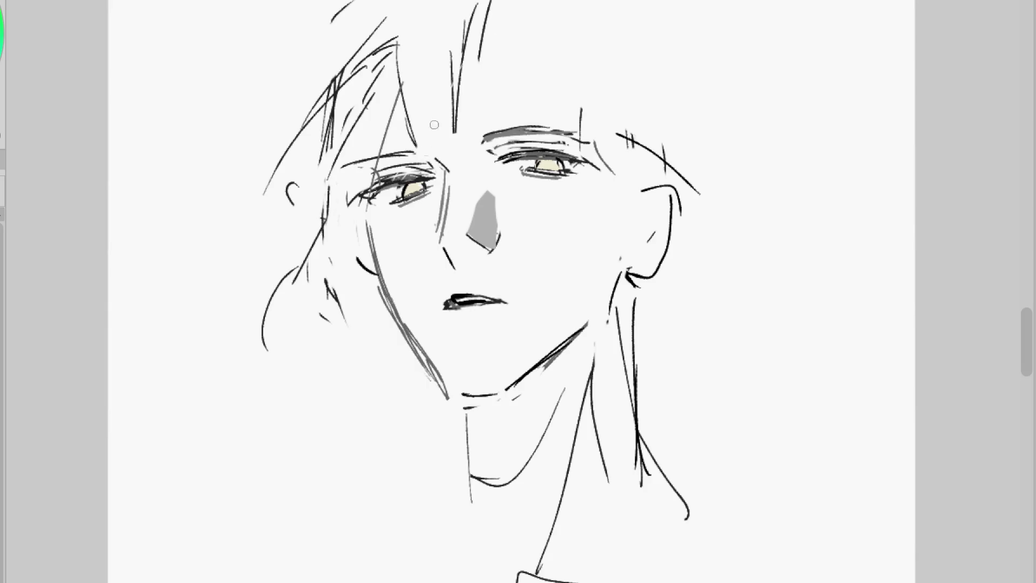
Sketch hair strands falling over the left eye, long strands down over the nose, and a vertical strand
mouse_move(438, 48)
mouse_down()
mouse_move(406, 182)
mouse_move(432, 215)
mouse_up()
drag(451, 155, 424, 193)
drag(450, 181, 440, 220)
drag(483, 118, 493, 126)
drag(511, 77, 402, 226)
drag(509, 118, 414, 222)
drag(525, 27, 527, 81)
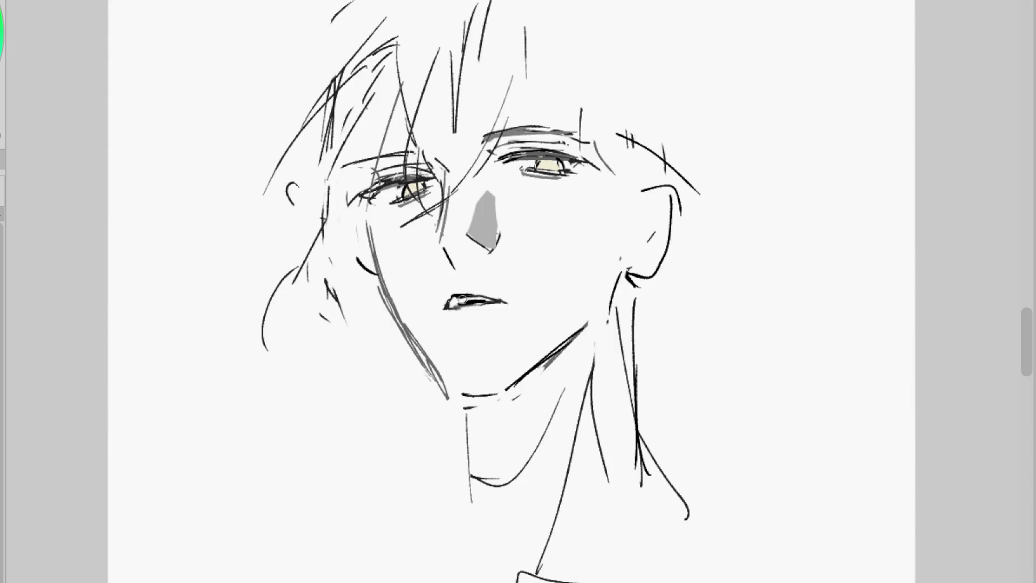
Rework the lower lip line and thin out the hair strands over the left eye
drag(459, 305, 483, 303)
mouse_move(470, 301)
mouse_down()
mouse_move(513, 311)
mouse_move(499, 295)
mouse_up()
key(ctrl+z)
drag(424, 147, 410, 168)
drag(440, 41, 386, 89)
key(ctrl+z)
drag(391, 126, 401, 136)
key(ctrl+z)
Add dark strokes along the cheek, the nose bridge and below the left eye
drag(360, 217, 372, 256)
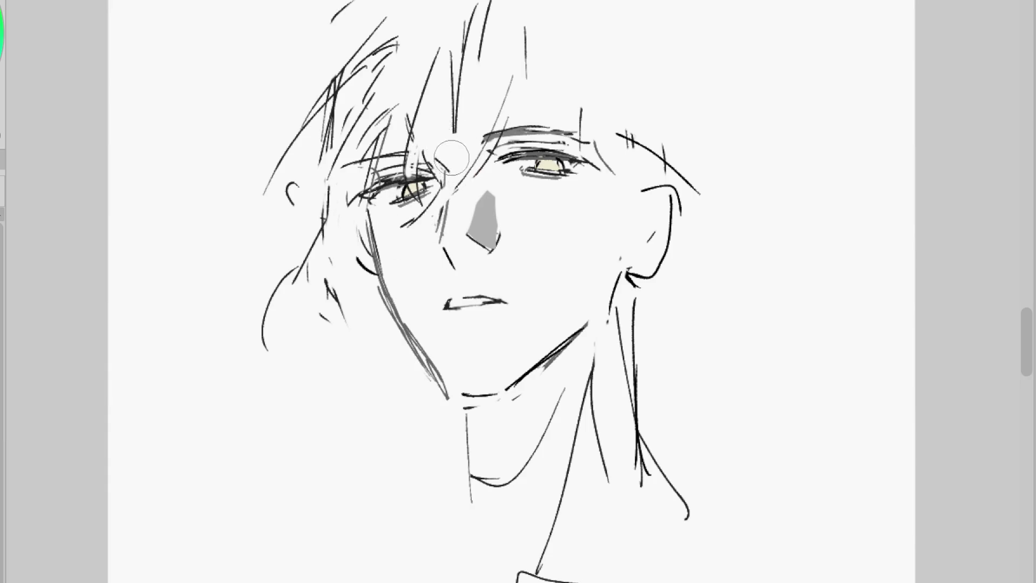
drag(470, 184, 439, 245)
drag(427, 189, 420, 235)
key(ctrl+minus)
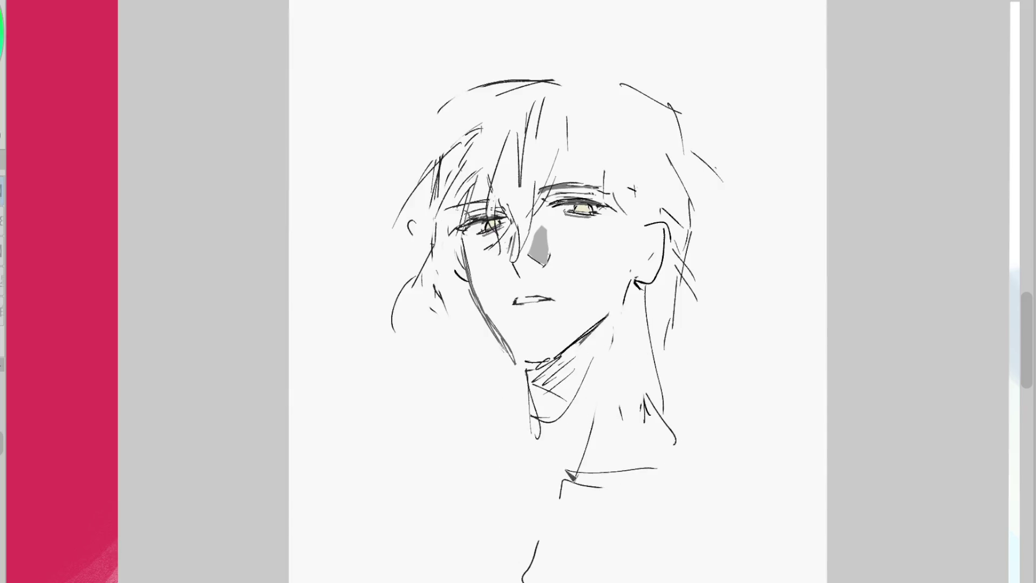
On the mirrored canvas, sketch a forehead line, a long hair strand and a stroke beside the nose
drag(521, 303, 527, 310)
key(ctrl+z)
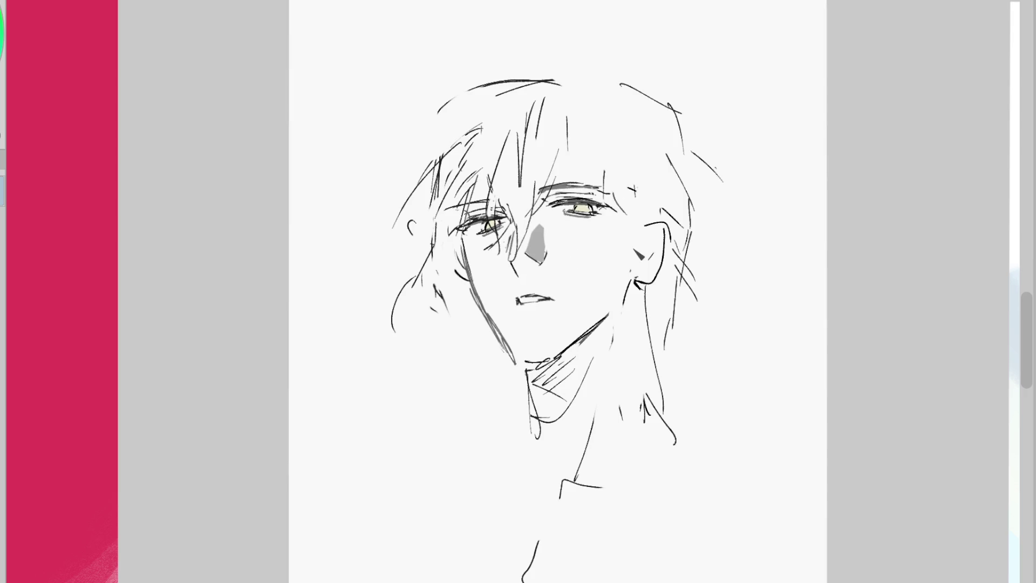
key(h)
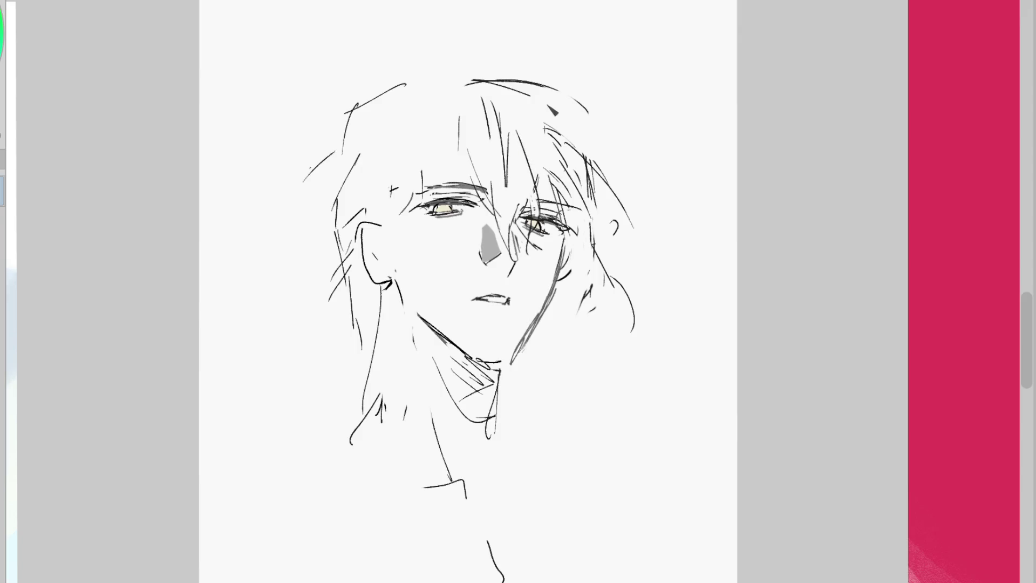
mouse_move(459, 152)
mouse_down()
mouse_move(430, 152)
mouse_move(375, 214)
mouse_up()
drag(471, 236, 481, 245)
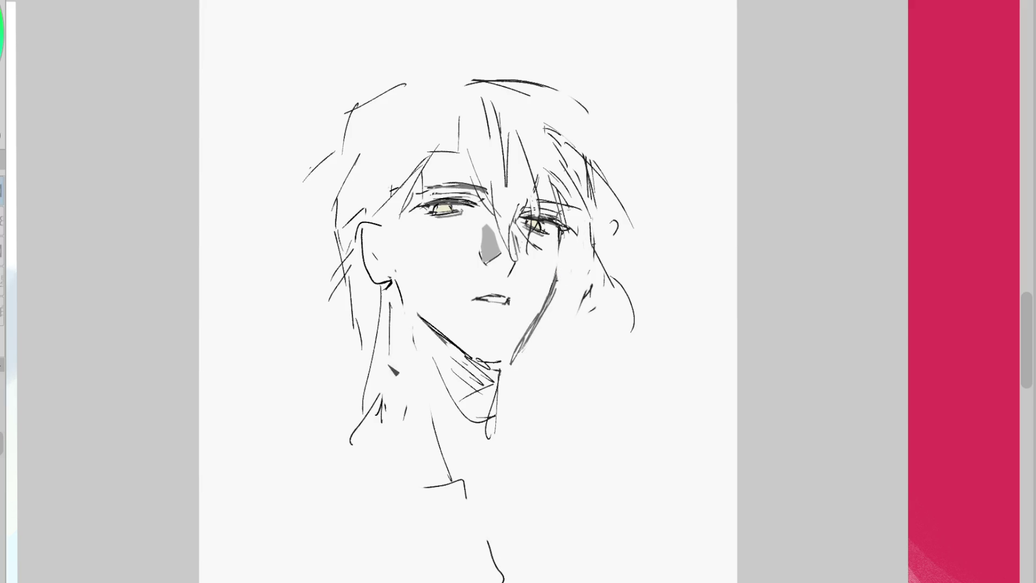
Add hair strands along the neck, lines on the right neck side, and strands above the left eye
drag(389, 300, 365, 410)
drag(406, 325, 437, 434)
mouse_move(505, 402)
mouse_down()
mouse_move(512, 444)
mouse_move(489, 441)
mouse_up()
drag(473, 114, 422, 236)
drag(439, 155, 429, 216)
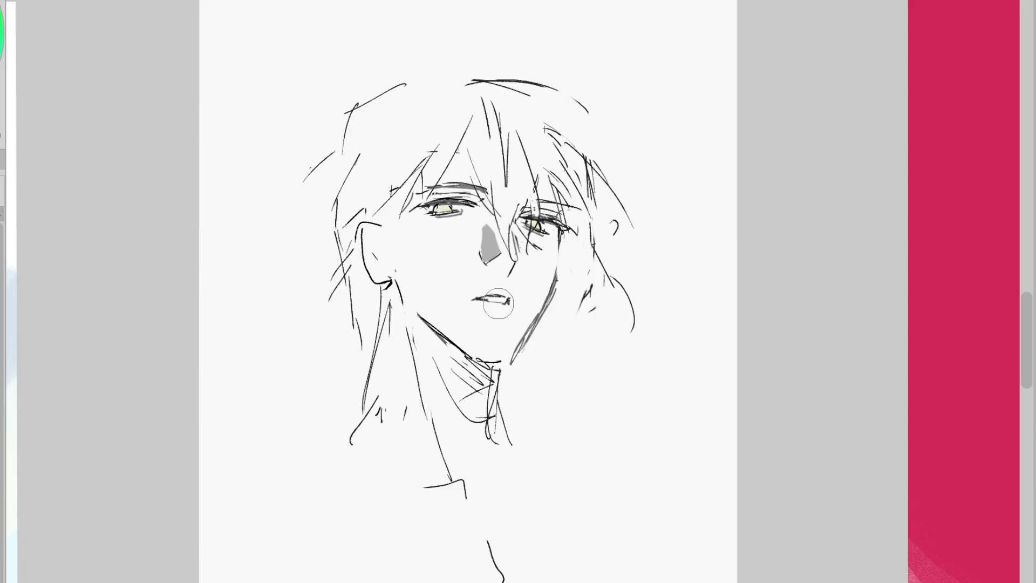
Redraw the mouth as a darker closed curve and add a short dark stroke under the right eye
drag(527, 297, 535, 307)
key(ctrl+z)
key(h)
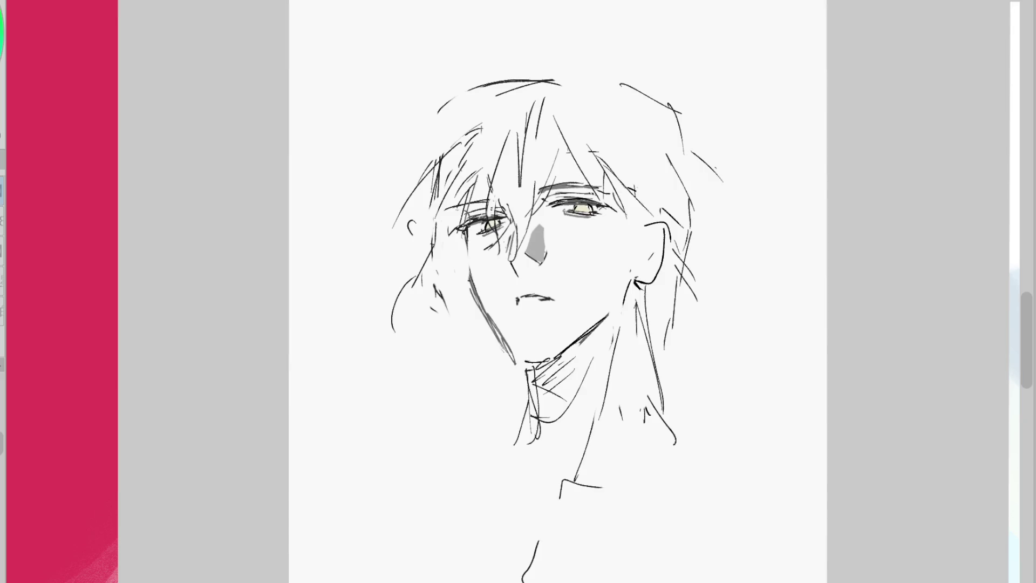
key(ctrl+z)
drag(517, 303, 554, 300)
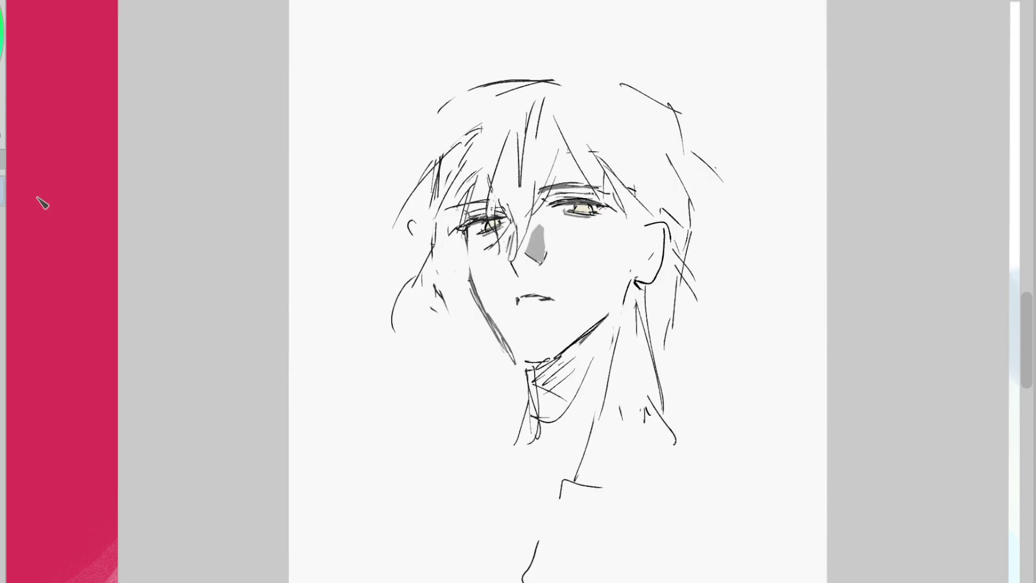
drag(599, 230, 607, 238)
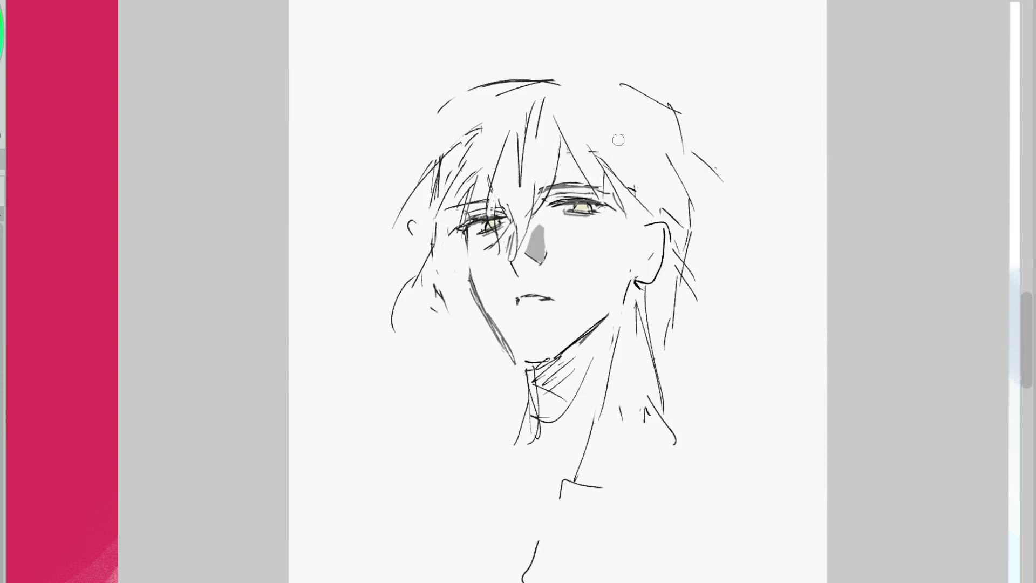
Sketch extra hair strands beside the face and outline the left side and top of the hair
scroll(618, 140, up, 2)
drag(534, 147, 575, 200)
drag(424, 167, 432, 214)
drag(437, 128, 427, 174)
drag(486, 62, 431, 154)
drag(519, 38, 435, 64)
drag(324, 135, 422, 45)
drag(332, 119, 361, 79)
drag(443, 43, 515, 22)
mouse_move(493, 25)
mouse_down()
mouse_move(521, 14)
mouse_move(539, 149)
mouse_up()
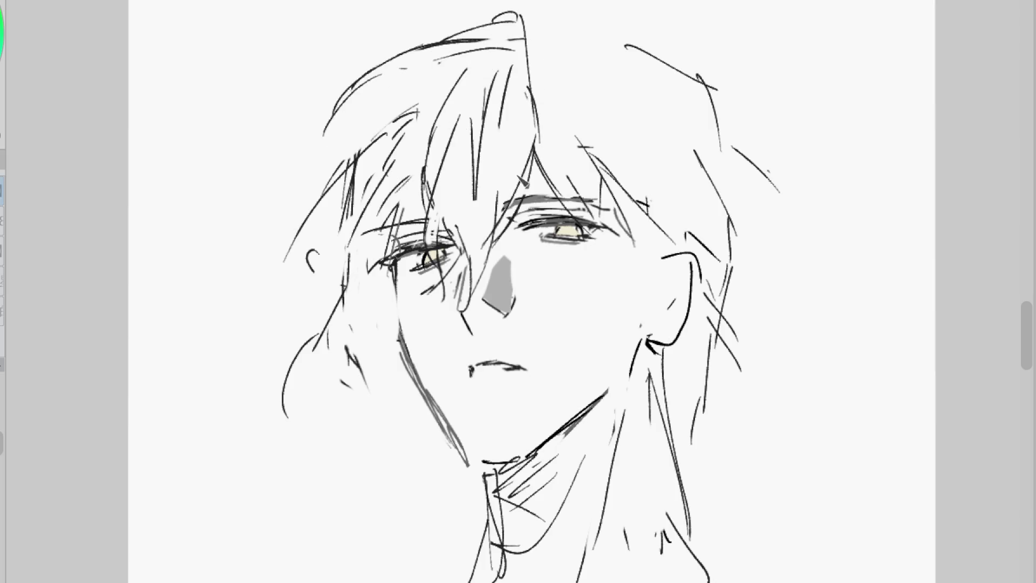
Rework the mouth into flatter lines and add strokes below and along the nose
mouse_move(515, 367)
mouse_down()
mouse_move(529, 376)
mouse_move(505, 365)
mouse_move(525, 367)
mouse_move(472, 372)
mouse_up()
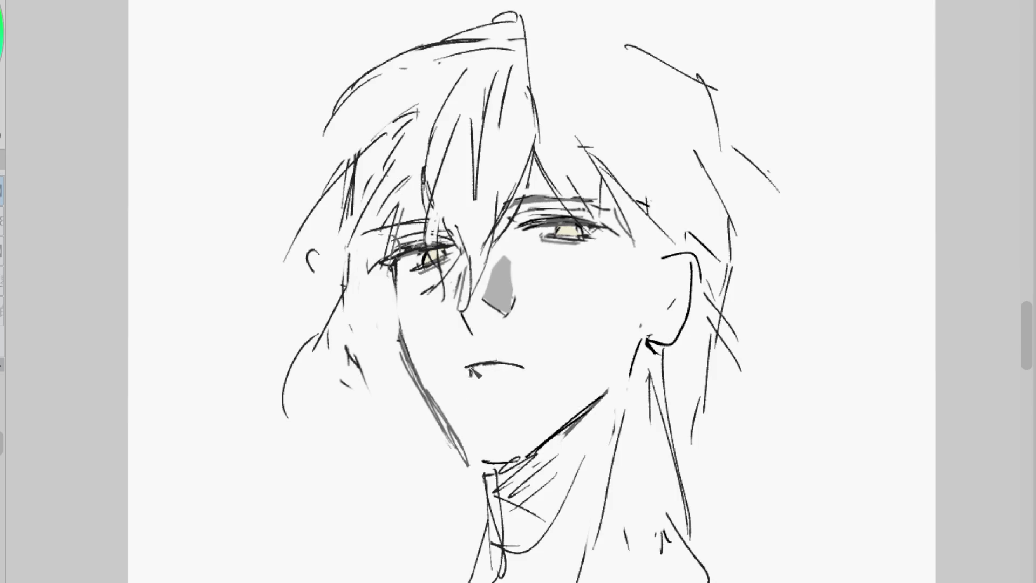
mouse_move(537, 373)
mouse_down()
mouse_move(546, 363)
mouse_move(482, 366)
mouse_move(525, 375)
mouse_up()
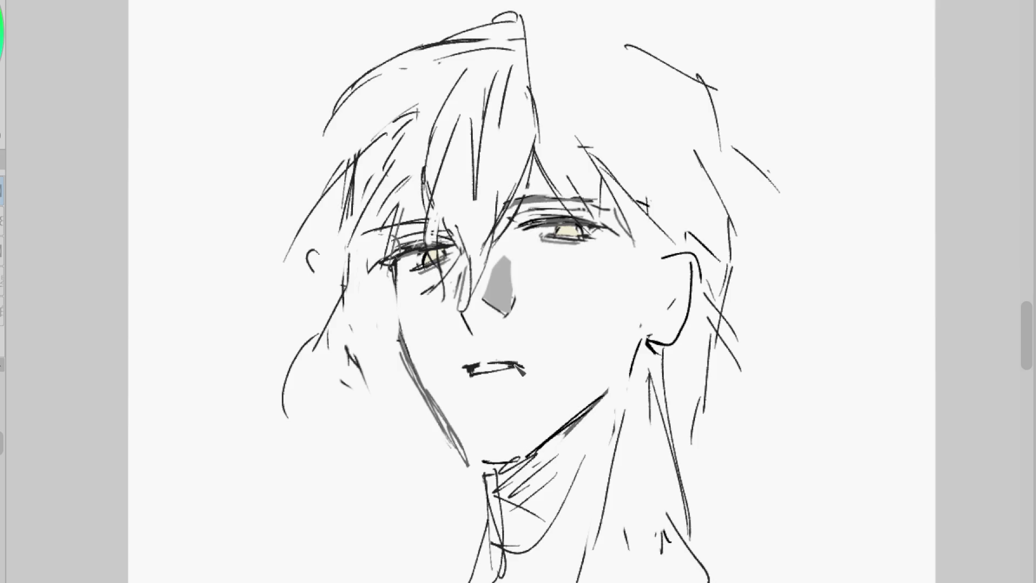
drag(464, 315, 473, 334)
drag(478, 322, 479, 330)
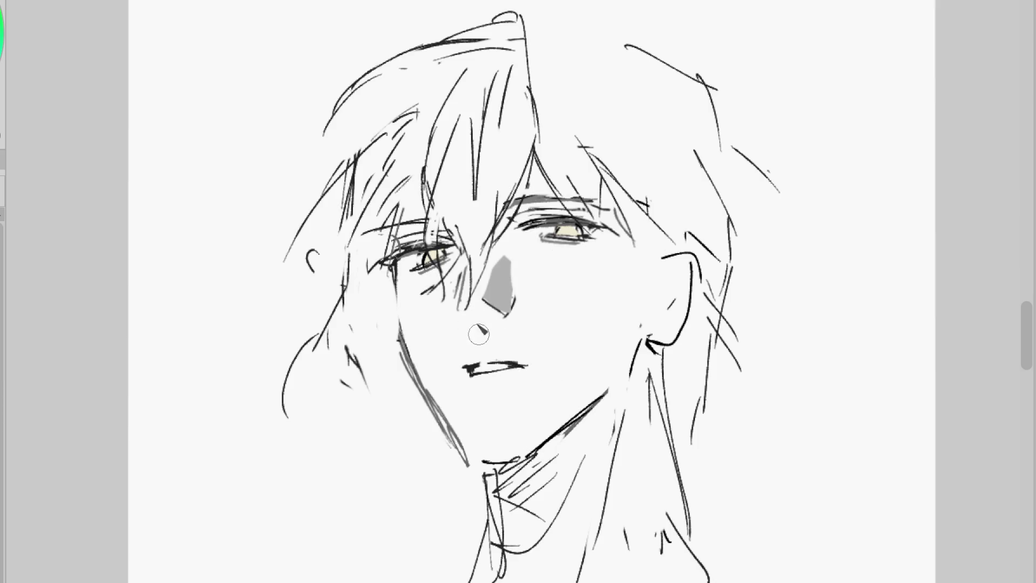
key(ctrl+z)
mouse_move(502, 366)
mouse_down()
mouse_move(522, 370)
mouse_move(481, 364)
mouse_move(521, 368)
mouse_up()
drag(586, 356, 595, 365)
drag(463, 370, 494, 373)
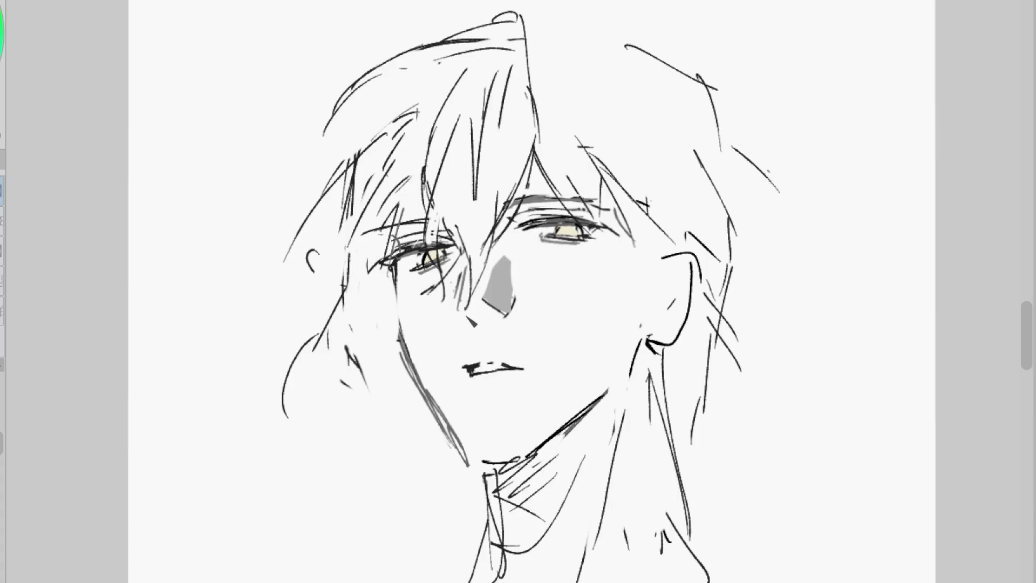
mouse_move(465, 263)
mouse_down()
mouse_move(457, 307)
mouse_move(471, 326)
mouse_move(474, 316)
mouse_up()
Draw a left face line, a diagonal hair strand and an under-eye curve, then darken the left jawline
drag(397, 270, 403, 339)
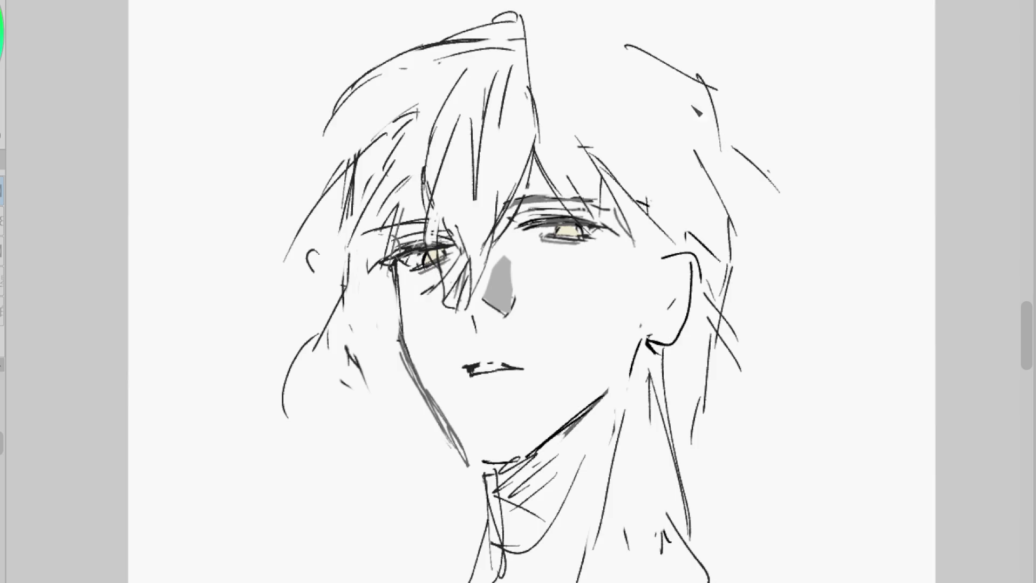
mouse_move(526, 30)
mouse_down()
mouse_move(630, 223)
mouse_move(544, 318)
mouse_up()
mouse_move(637, 238)
mouse_down()
mouse_move(581, 274)
mouse_move(542, 259)
mouse_up()
key(e)
mouse_move(499, 346)
mouse_down()
mouse_move(481, 364)
mouse_move(518, 366)
mouse_up()
key(b)
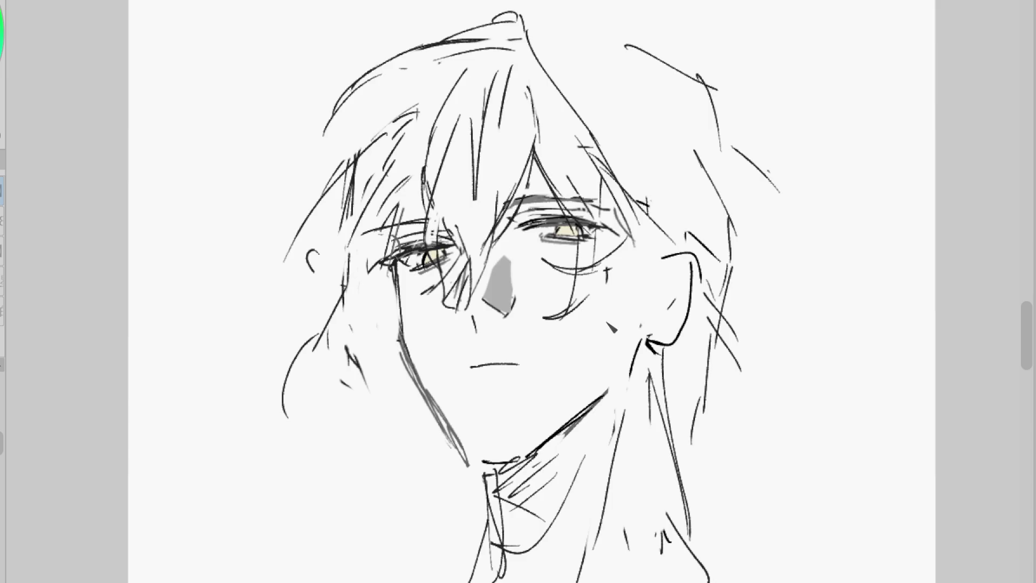
drag(399, 303, 449, 425)
drag(401, 342, 387, 321)
Add left-side hair strands, redraw the mouth as a shorter lower line, and mirror the canvas
drag(376, 231, 308, 300)
drag(348, 291, 306, 308)
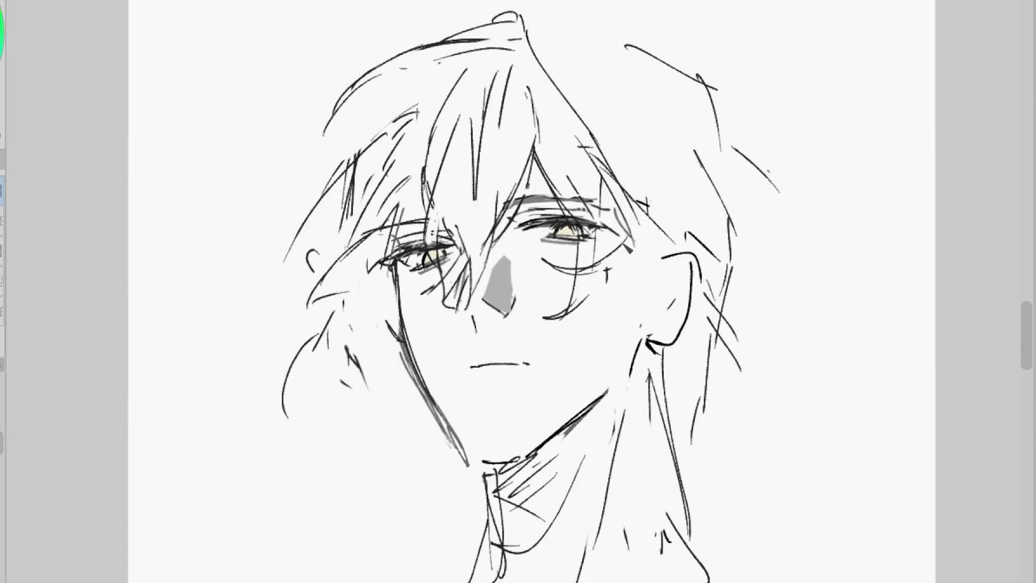
drag(479, 323, 499, 332)
key(ctrl+z)
drag(474, 368, 530, 372)
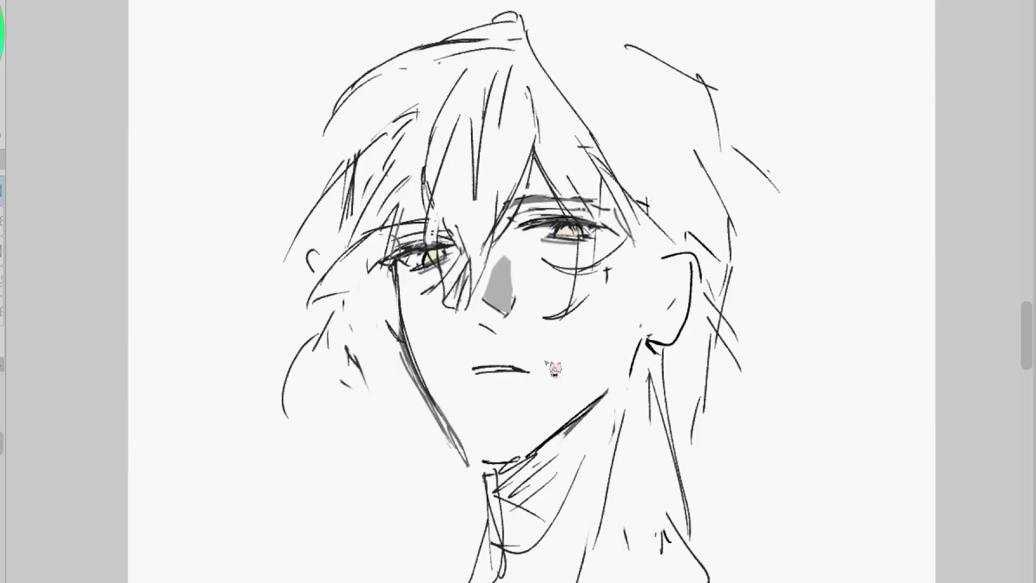
key(h)
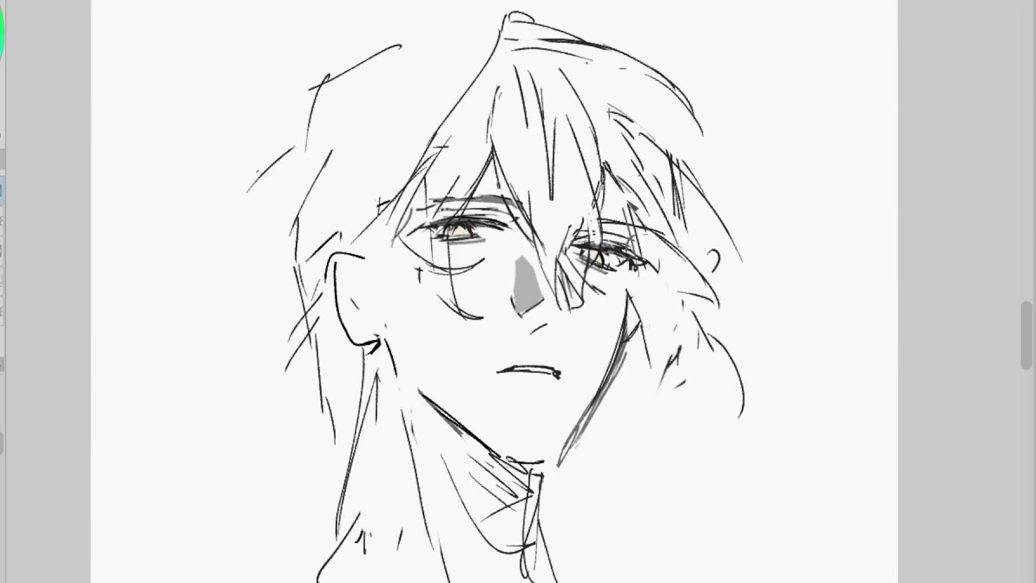
Darken the left eyebrow and upper lash line, plus a sweeping hair strand and small mouth marks
drag(606, 162, 768, 167)
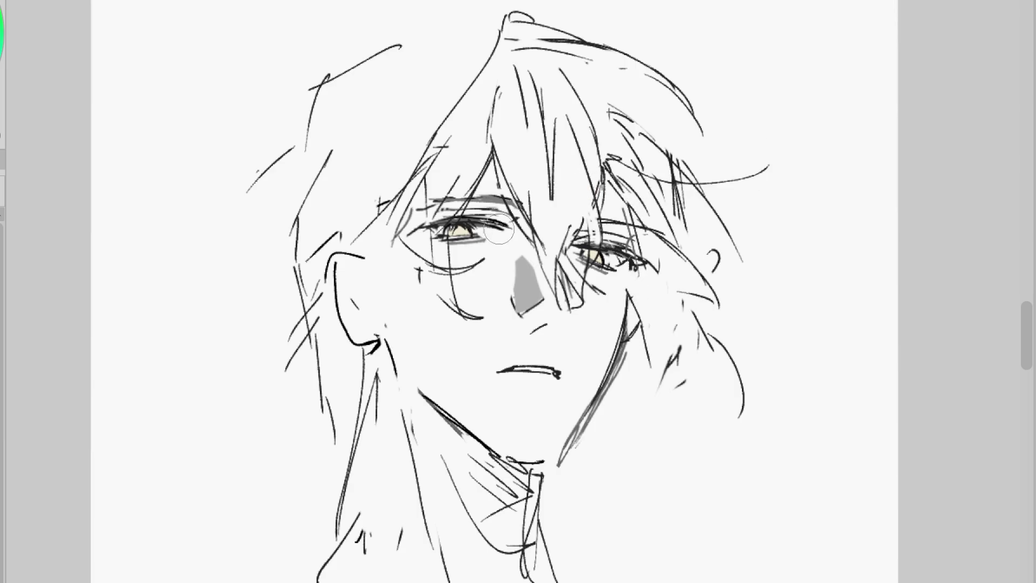
drag(408, 239, 441, 258)
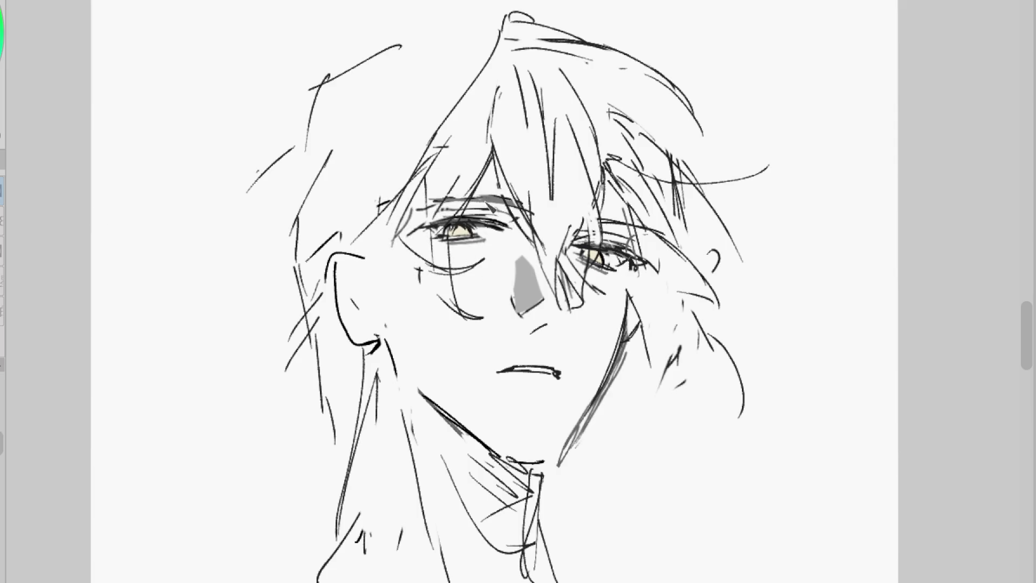
drag(400, 204, 523, 205)
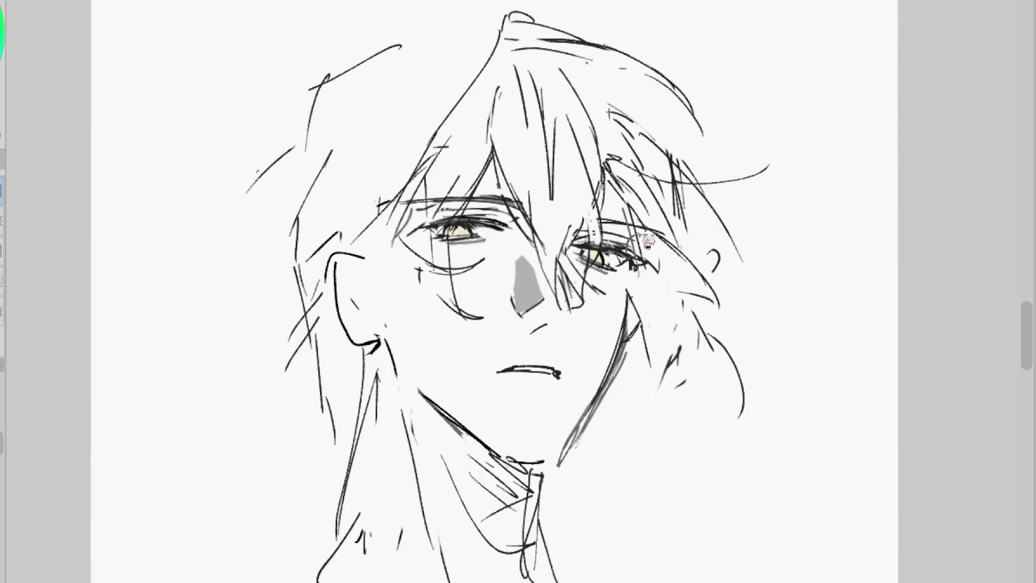
drag(463, 226, 422, 227)
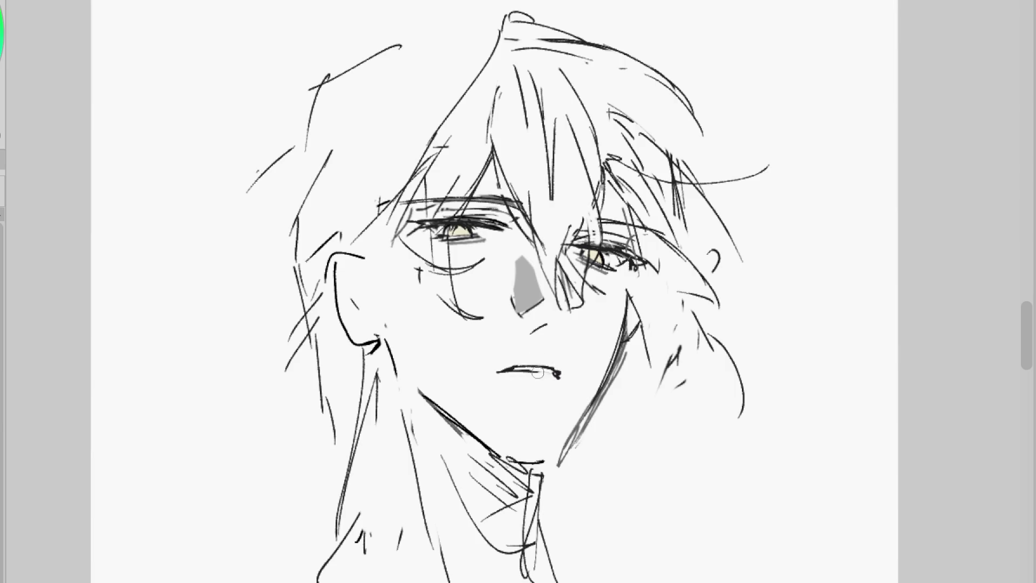
drag(553, 373, 559, 385)
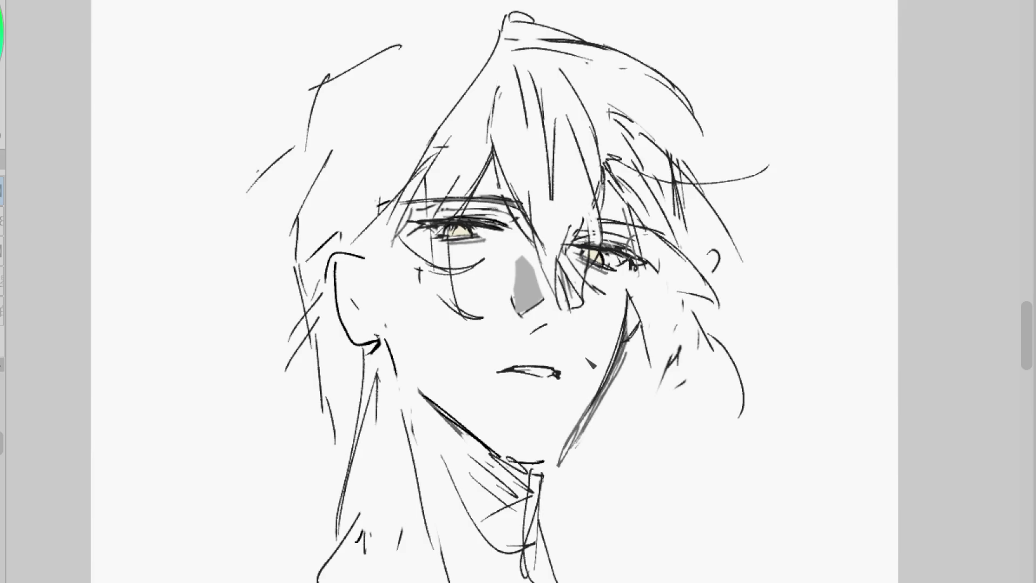
key(h)
mouse_move(492, 378)
mouse_down()
mouse_move(527, 373)
mouse_move(499, 377)
mouse_up()
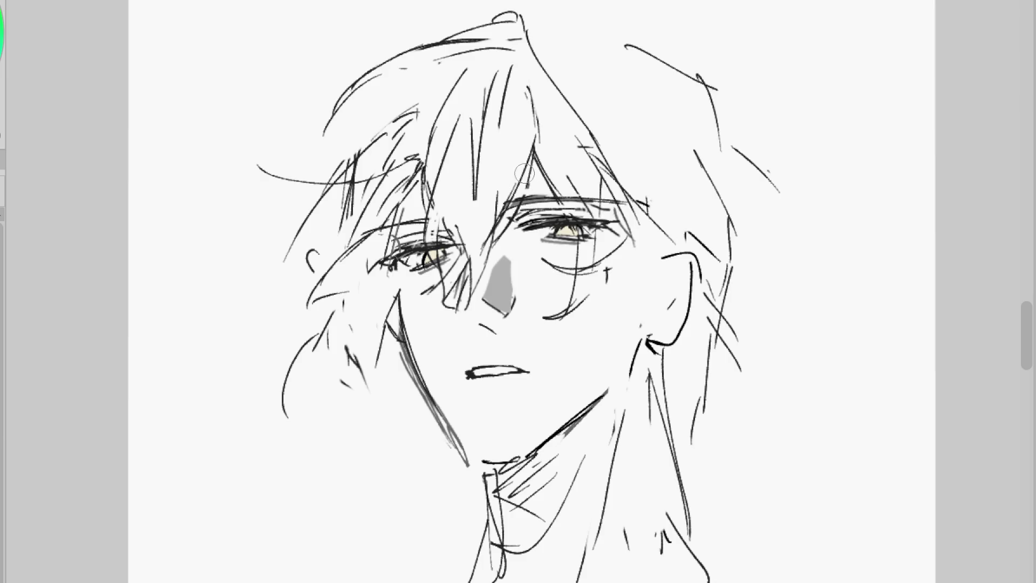
Redraw the stroke beside the nose, extend the left jaw line, and erase stray left hair strokes
key(ctrl+minus)
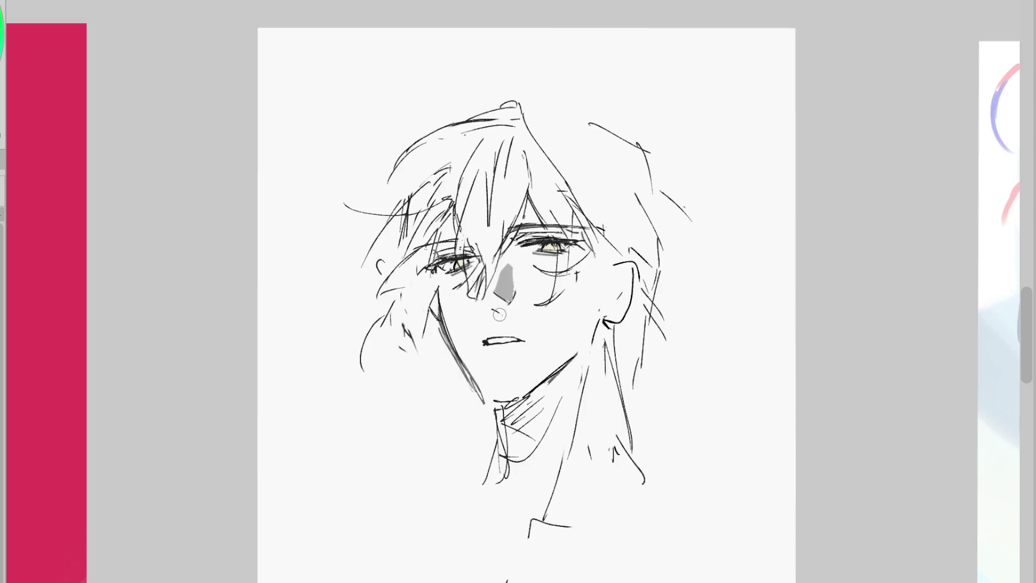
drag(520, 315, 529, 325)
key(ctrl+z)
drag(476, 300, 487, 307)
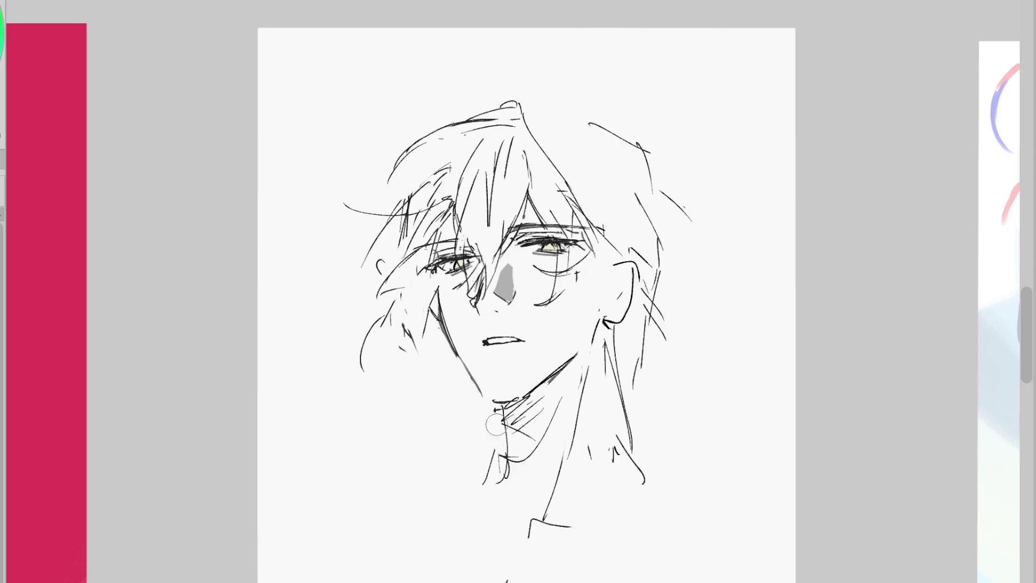
drag(467, 369, 483, 395)
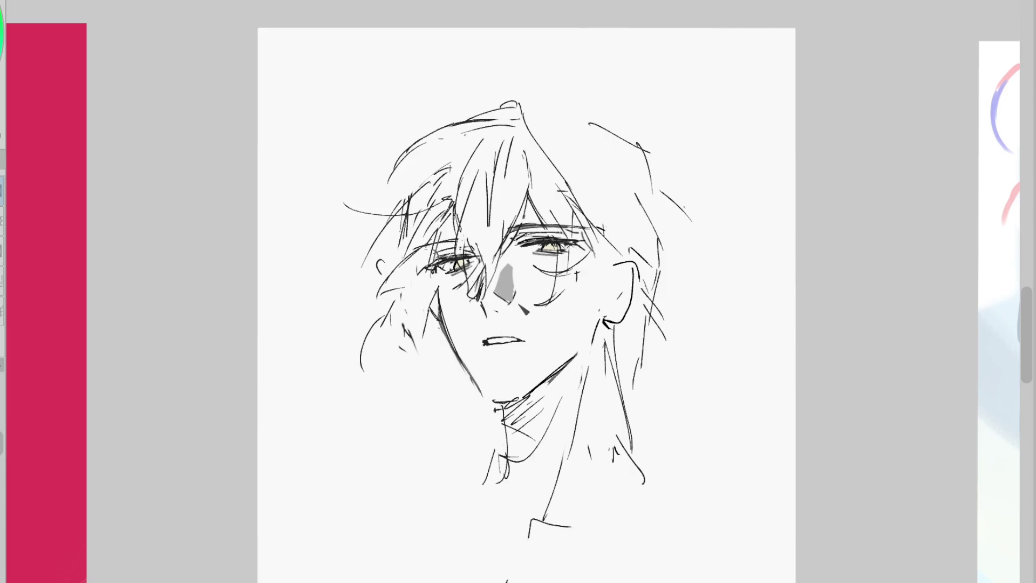
mouse_move(431, 186)
mouse_down()
mouse_move(380, 254)
mouse_move(399, 237)
mouse_up()
drag(502, 278, 473, 254)
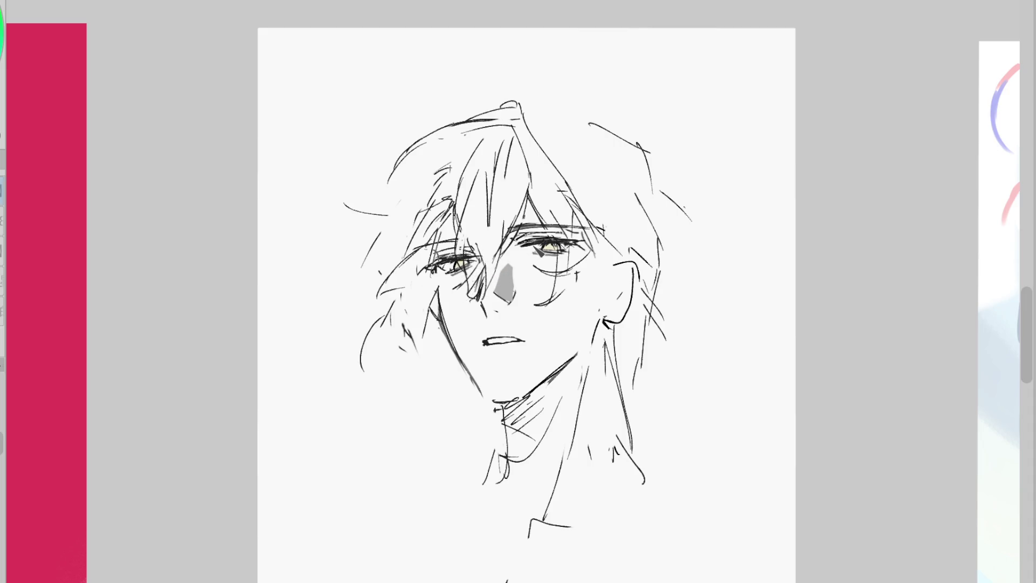
Sketch long strands down the right side of the hair and darken strokes around the left eye
drag(654, 164, 681, 254)
mouse_move(672, 203)
mouse_down()
mouse_move(696, 275)
mouse_move(655, 340)
mouse_up()
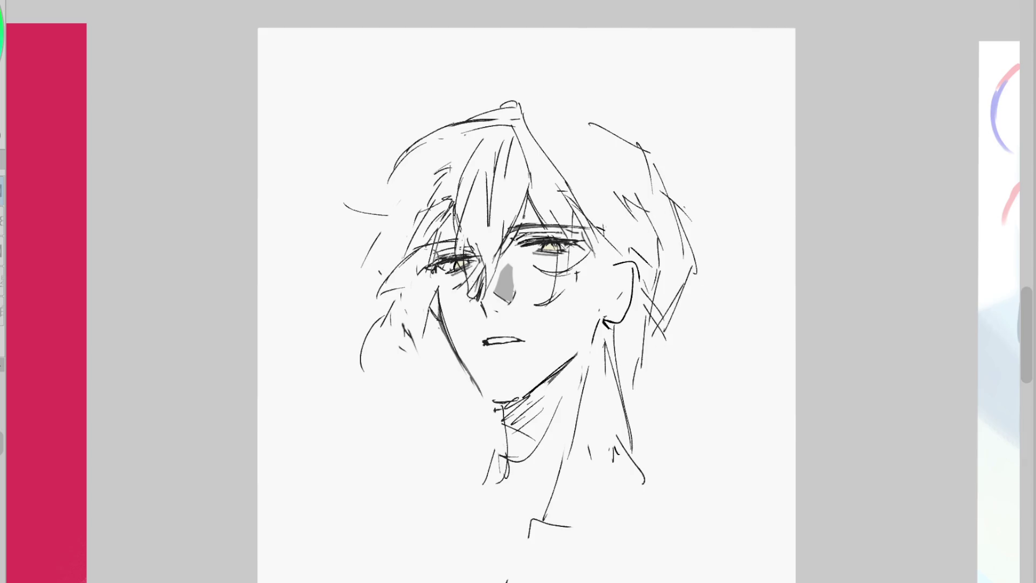
drag(572, 254, 578, 263)
key(ctrl+z)
drag(426, 268, 492, 259)
drag(372, 277, 380, 286)
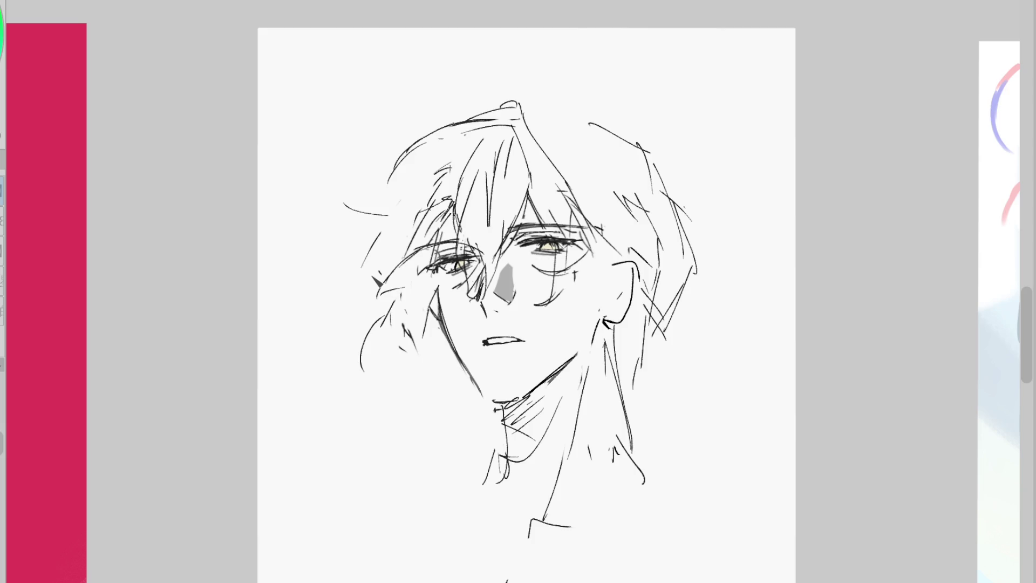
drag(488, 246, 500, 258)
Redraw the ear with a small earring and add strokes under the right eye and in the hair
drag(605, 304, 595, 337)
mouse_move(604, 254)
mouse_down()
mouse_move(640, 288)
mouse_move(648, 323)
mouse_up()
drag(656, 270, 632, 319)
drag(604, 188, 615, 197)
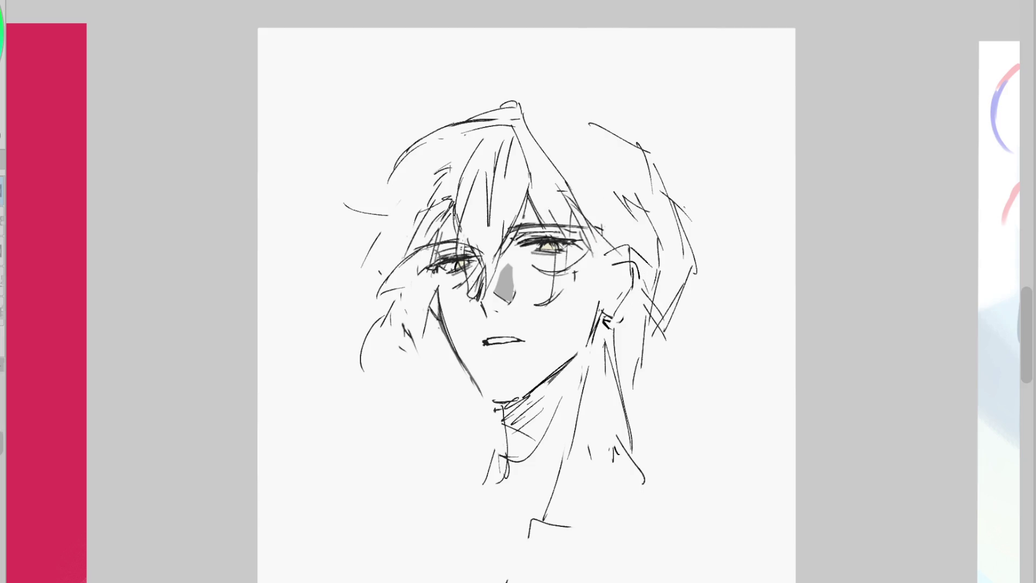
drag(591, 278, 532, 306)
mouse_move(599, 282)
mouse_down()
mouse_move(582, 321)
mouse_move(560, 327)
mouse_up()
drag(632, 270, 615, 216)
drag(597, 141, 620, 189)
drag(608, 247, 596, 258)
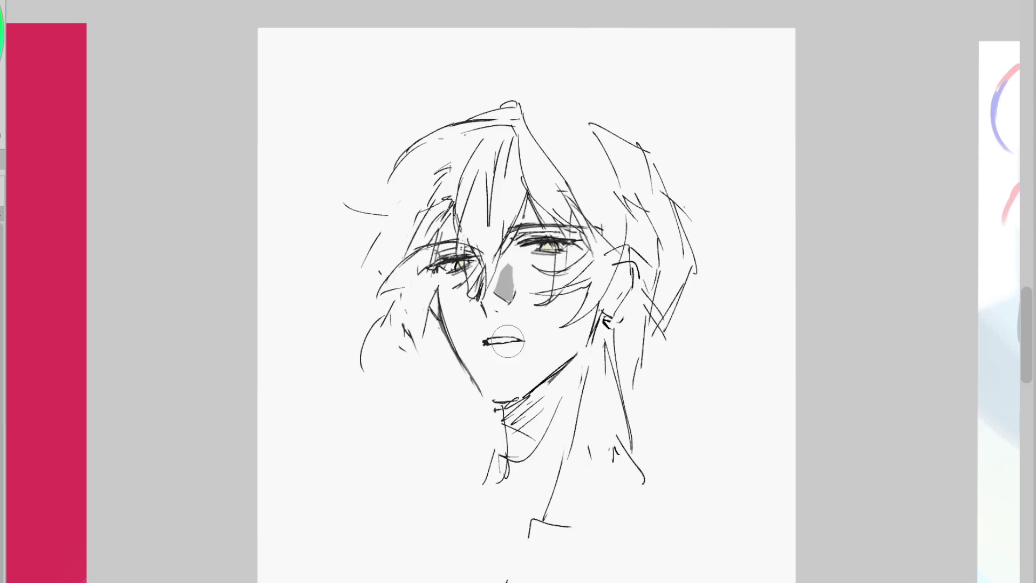
drag(498, 354, 506, 362)
key(ctrl+z)
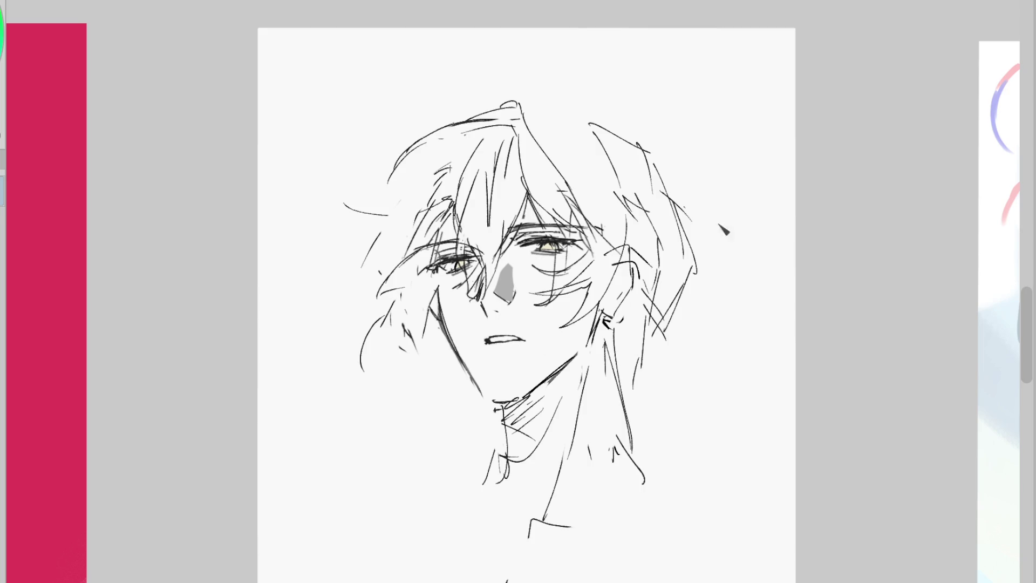
Draw an ahoge tuft above the head and fill out the upper hair outline and right strand
drag(544, 95, 603, 99)
mouse_move(609, 51)
mouse_down()
mouse_move(526, 101)
mouse_move(471, 56)
mouse_up()
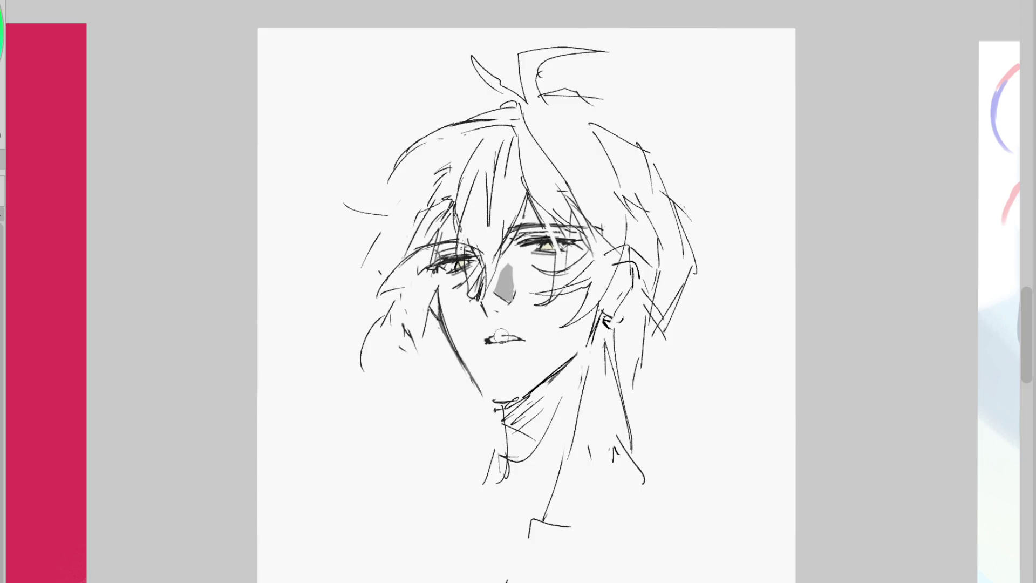
mouse_move(515, 105)
mouse_down()
mouse_move(421, 123)
mouse_move(388, 181)
mouse_move(416, 259)
mouse_up()
mouse_move(546, 96)
mouse_down()
mouse_move(656, 128)
mouse_move(730, 258)
mouse_up()
drag(696, 221, 739, 281)
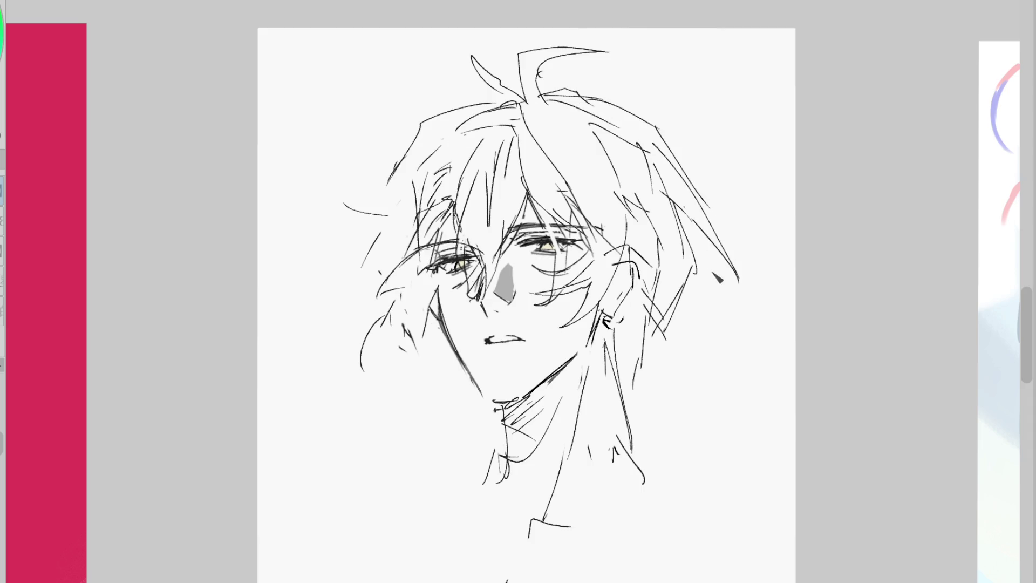
key(o)
key(h)
scroll(560, 249, up, 2)
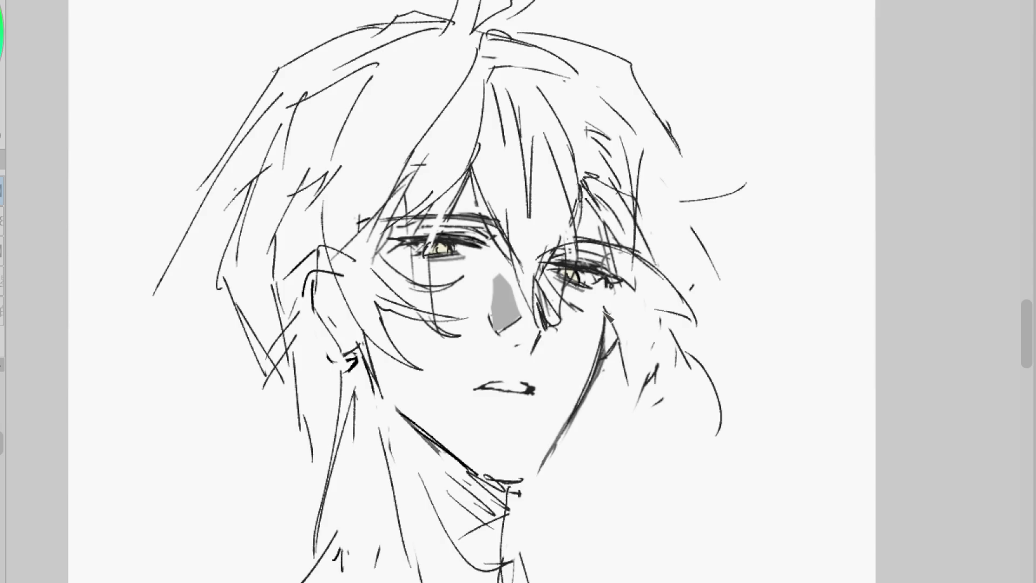
Shade the right jaw, cheek and outer corner of the right eye with pencil strokes
drag(617, 308, 626, 335)
mouse_move(602, 292)
mouse_down()
mouse_move(596, 350)
mouse_move(613, 345)
mouse_move(610, 405)
mouse_up()
mouse_move(620, 346)
mouse_down()
mouse_move(594, 402)
mouse_move(620, 402)
mouse_up()
drag(564, 383, 648, 405)
drag(607, 467, 642, 421)
drag(647, 259, 631, 432)
mouse_move(624, 265)
mouse_down()
mouse_move(588, 324)
mouse_move(604, 318)
mouse_up()
drag(607, 270, 597, 356)
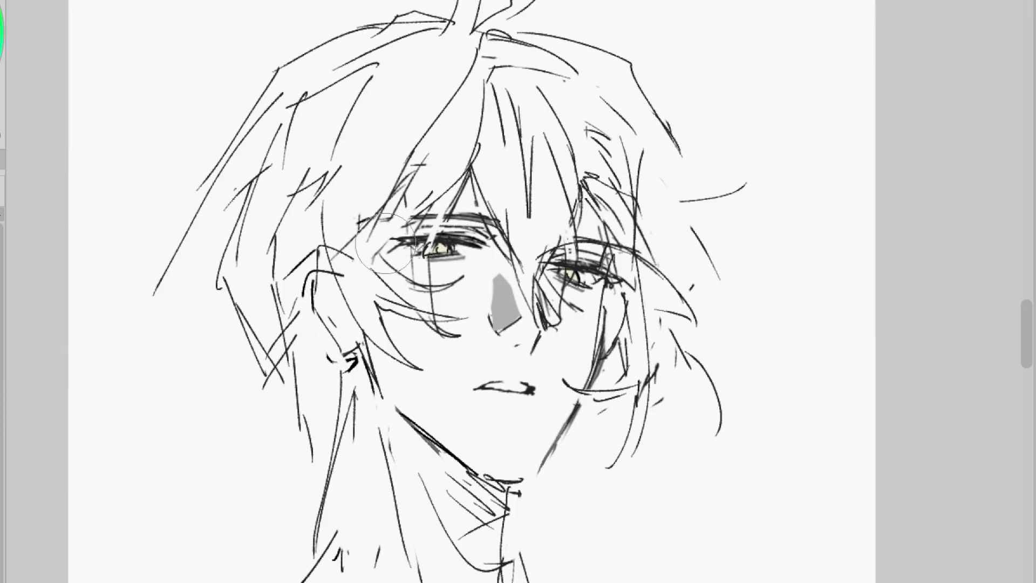
Draw a light curved line down the left side of the face and flip the view back
drag(427, 224, 339, 326)
mouse_move(379, 248)
mouse_down()
mouse_move(337, 324)
mouse_move(332, 367)
mouse_up()
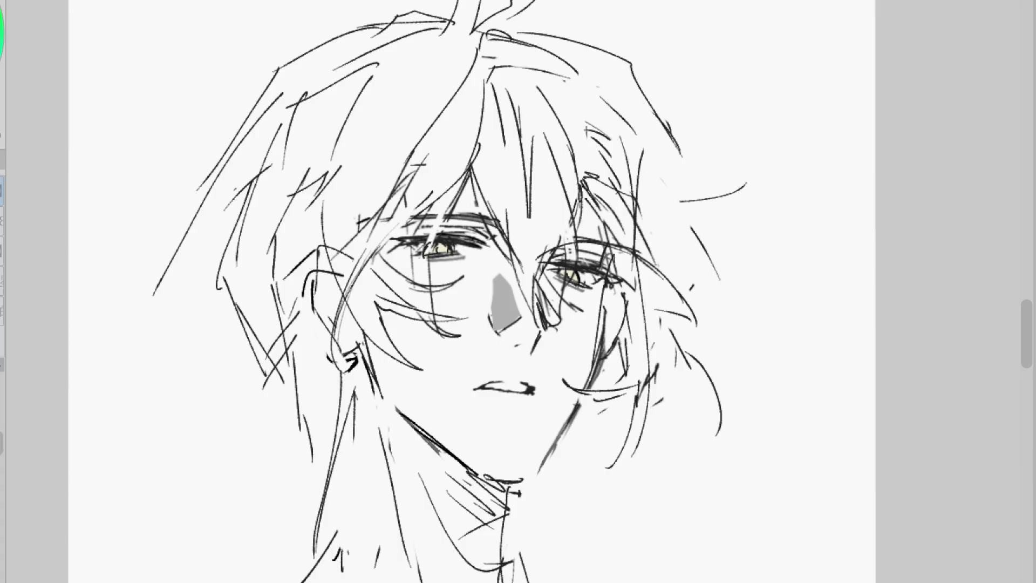
key(h)
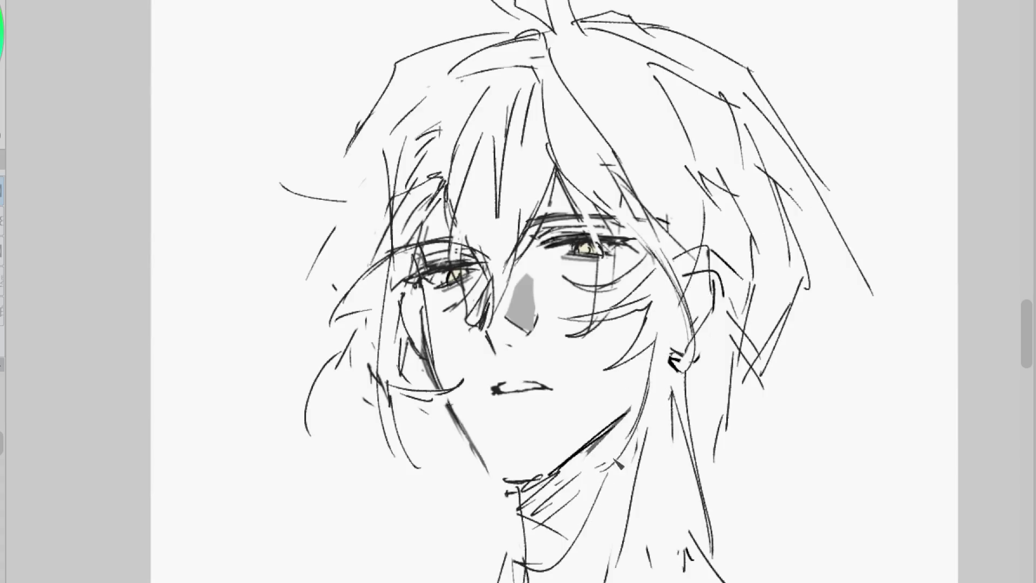
Add leftward hair flicks and cheek lines, then redo the upper hair as sweeping curves
key(e)
mouse_move(400, 183)
mouse_down()
mouse_move(319, 197)
mouse_move(259, 178)
mouse_up()
drag(361, 216, 275, 383)
key(e)
drag(540, 22, 358, 104)
key(e)
mouse_move(367, 162)
mouse_down()
mouse_move(485, 27)
mouse_move(334, 121)
mouse_up()
key(e)
drag(540, 33, 508, 59)
drag(574, 19, 519, 121)
key(ctrl+minus)
mouse_move(564, 62)
mouse_down()
mouse_move(658, 124)
mouse_move(690, 176)
mouse_up()
Erase and redraw the lines around the left eye and nose
key(e)
drag(521, 197, 505, 232)
key(e)
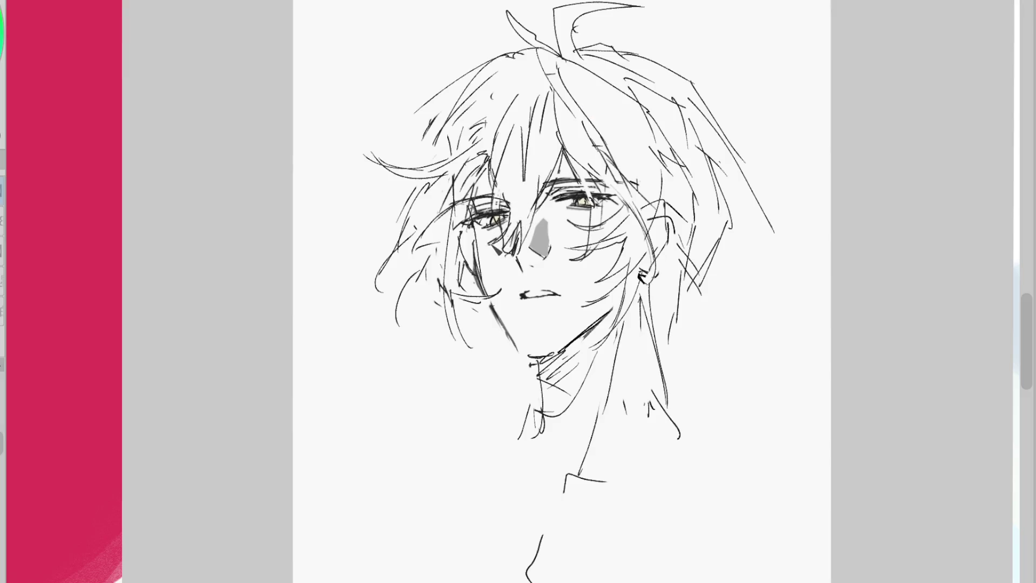
key(e)
drag(513, 162, 532, 246)
key(e)
mouse_move(540, 189)
mouse_down()
mouse_move(534, 249)
mouse_move(540, 235)
mouse_up()
key(e)
key(e)
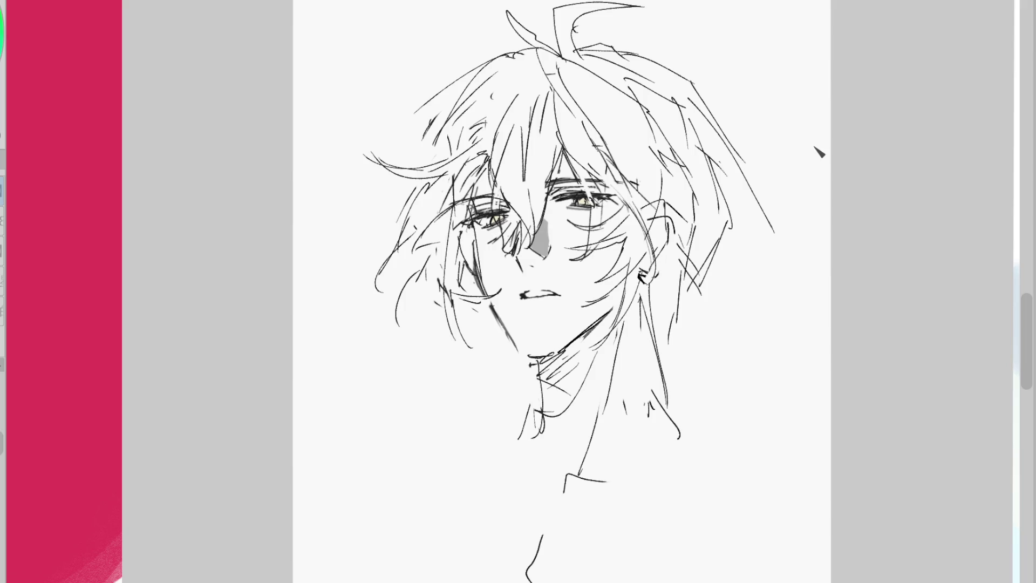
key(e)
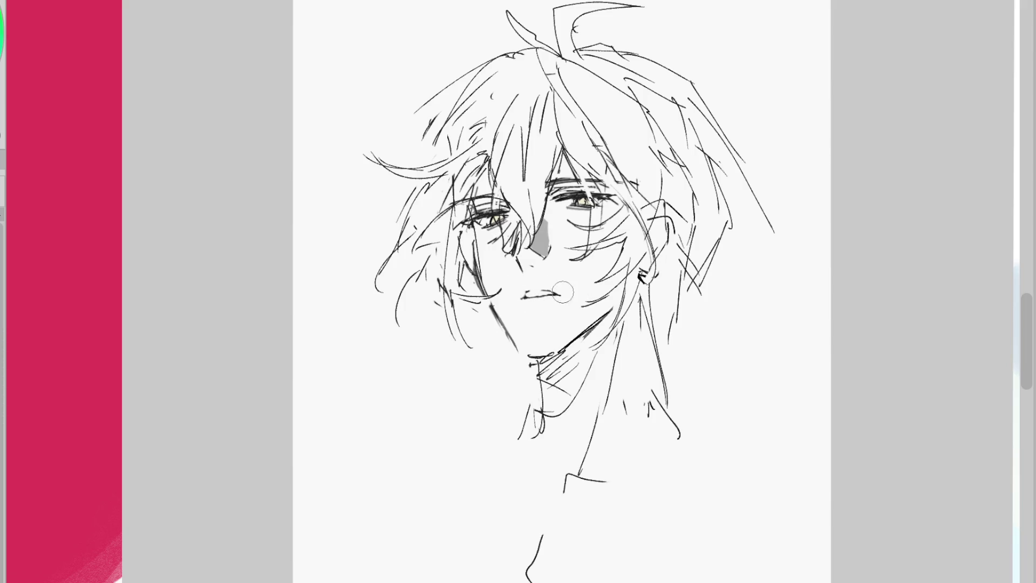
key(e)
Try short mouth strokes near the chin, undoing and restoring them
drag(550, 293, 561, 301)
key(e)
drag(514, 286, 574, 295)
key(e)
key(ctrl+z)
Add upper-right hair strands, erase the mouth strokes, and redraw the jawline down to the chin
key(p)
mouse_move(718, 149)
mouse_down()
mouse_move(786, 145)
mouse_move(778, 191)
mouse_move(726, 182)
mouse_up()
drag(730, 206, 734, 226)
key(e)
drag(561, 294, 520, 294)
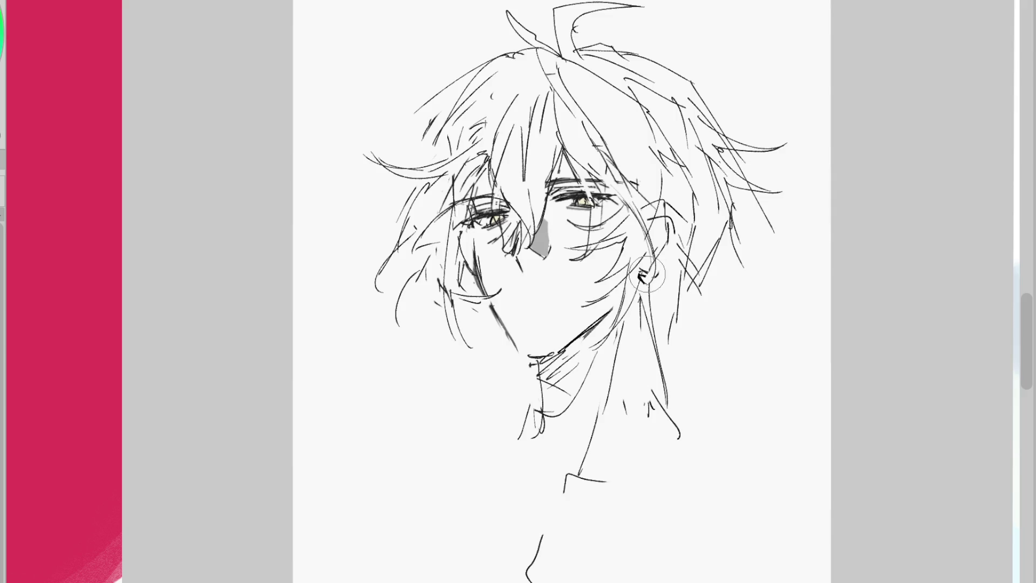
key(p)
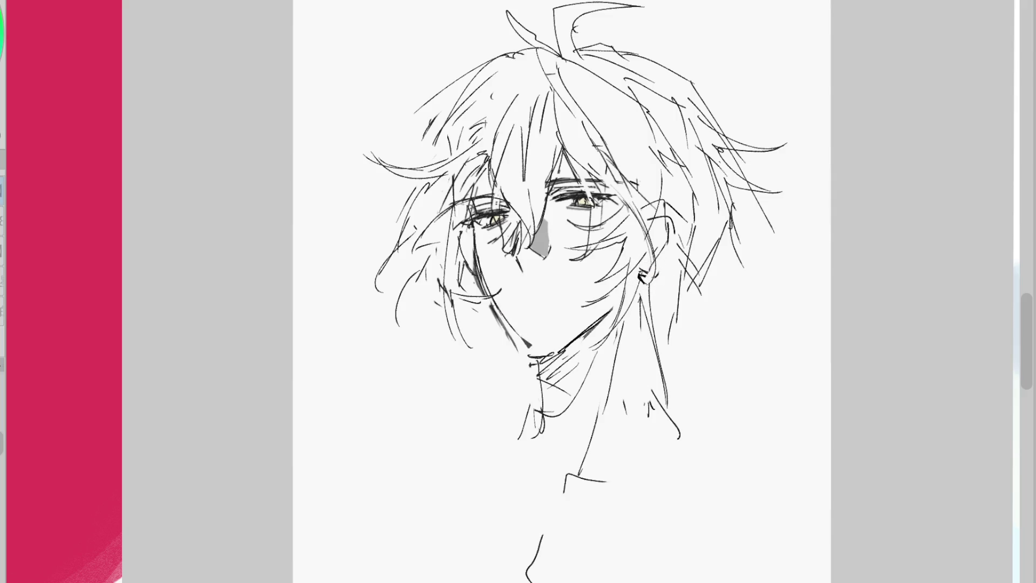
drag(487, 294, 542, 380)
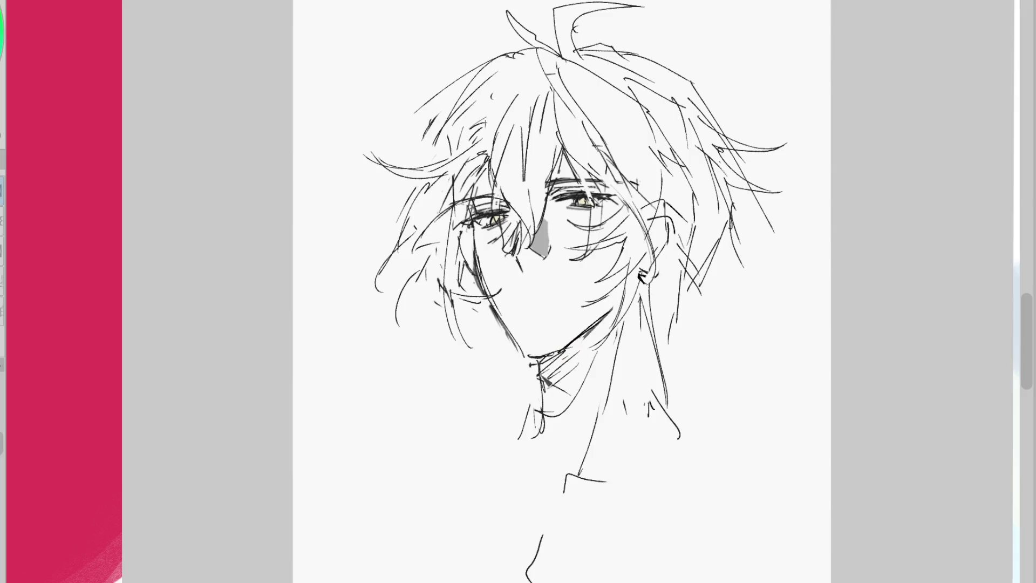
Erase the earring marks and redraw the ear outline with a curve behind it
key(e)
mouse_move(669, 324)
mouse_down()
mouse_move(653, 291)
mouse_move(658, 248)
mouse_up()
key(p)
mouse_move(665, 204)
mouse_down()
mouse_move(660, 254)
mouse_move(694, 243)
mouse_up()
drag(656, 291, 672, 392)
Hatch shading diagonally down the neck
drag(546, 360, 556, 384)
key(ctrl+z)
mouse_move(578, 342)
mouse_down()
mouse_move(550, 378)
mouse_move(536, 438)
mouse_up()
Erase the upper-left hair strokes and draw new strands on the left side
key(e)
mouse_move(532, 62)
mouse_down()
mouse_move(432, 126)
mouse_move(424, 151)
mouse_up()
mouse_move(465, 119)
mouse_down()
mouse_move(488, 131)
mouse_move(443, 199)
mouse_up()
key(p)
key(e)
key(p)
drag(415, 237, 443, 205)
Shorten the nose stroke with the eraser
key(e)
drag(515, 254, 533, 295)
key(p)
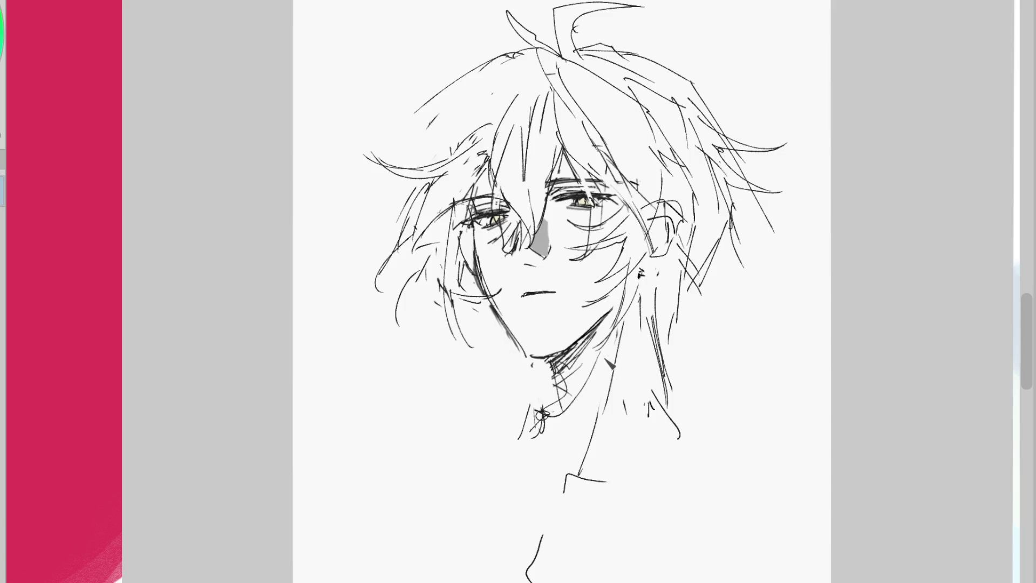
Add strokes beside the ear and long hair strands falling past it on the right
drag(637, 342, 689, 328)
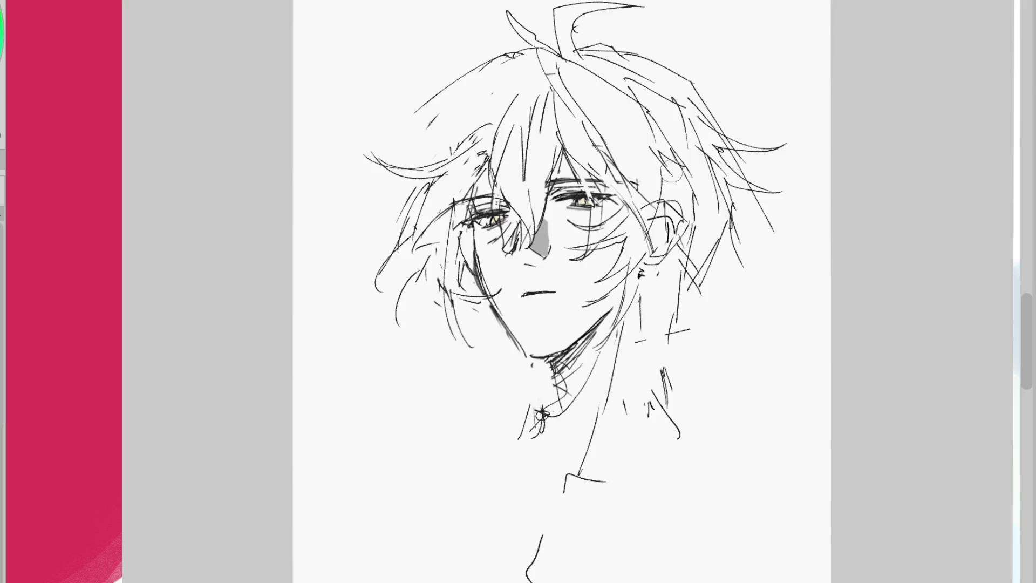
mouse_move(675, 205)
mouse_down()
mouse_move(702, 237)
mouse_move(701, 259)
mouse_up()
drag(696, 227, 720, 284)
drag(699, 226, 777, 216)
drag(696, 253, 728, 377)
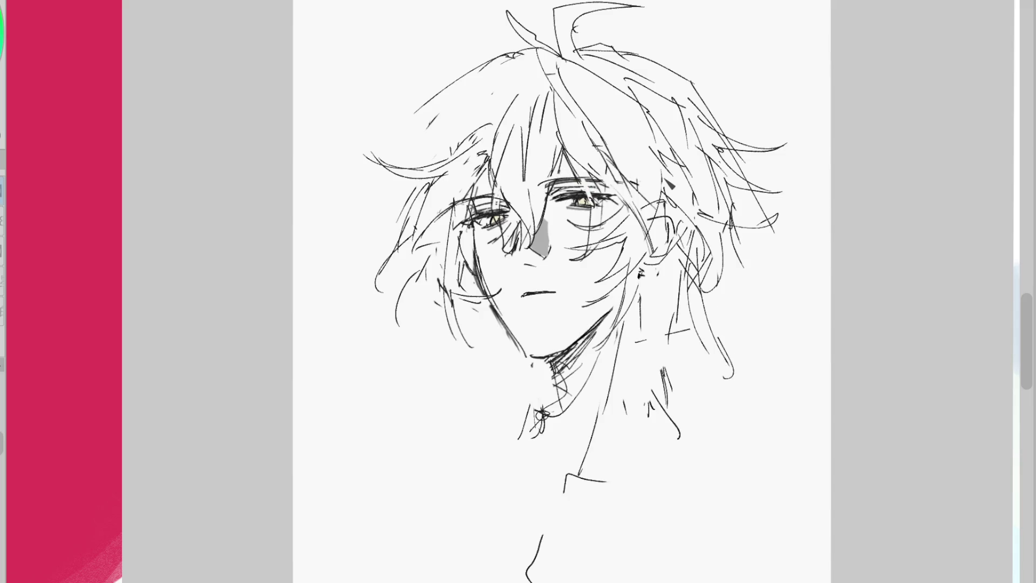
Add left-side hair strokes and extend the mouth line to the right
mouse_move(505, 73)
mouse_down()
mouse_move(421, 162)
mouse_move(424, 173)
mouse_up()
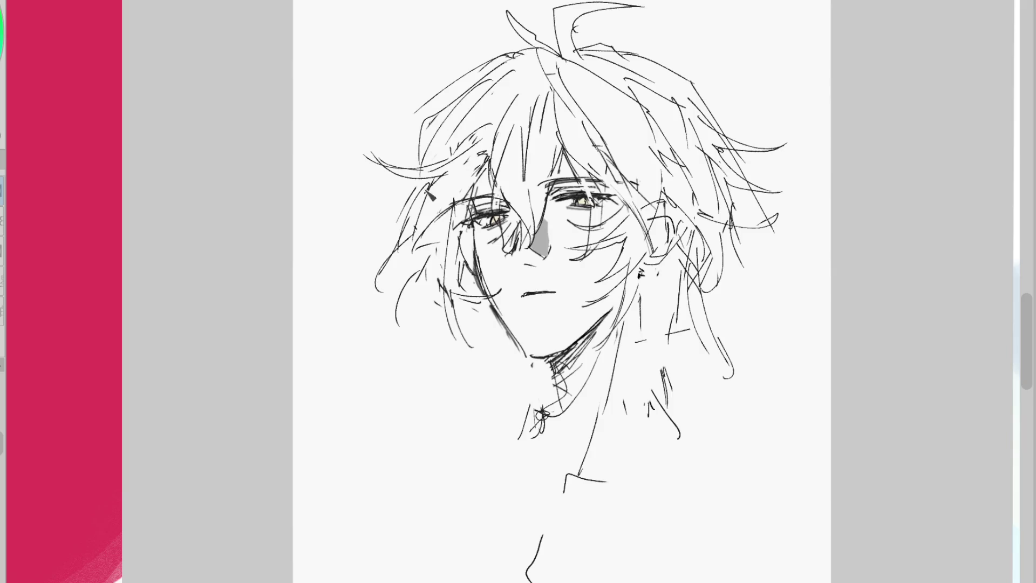
drag(564, 292, 539, 293)
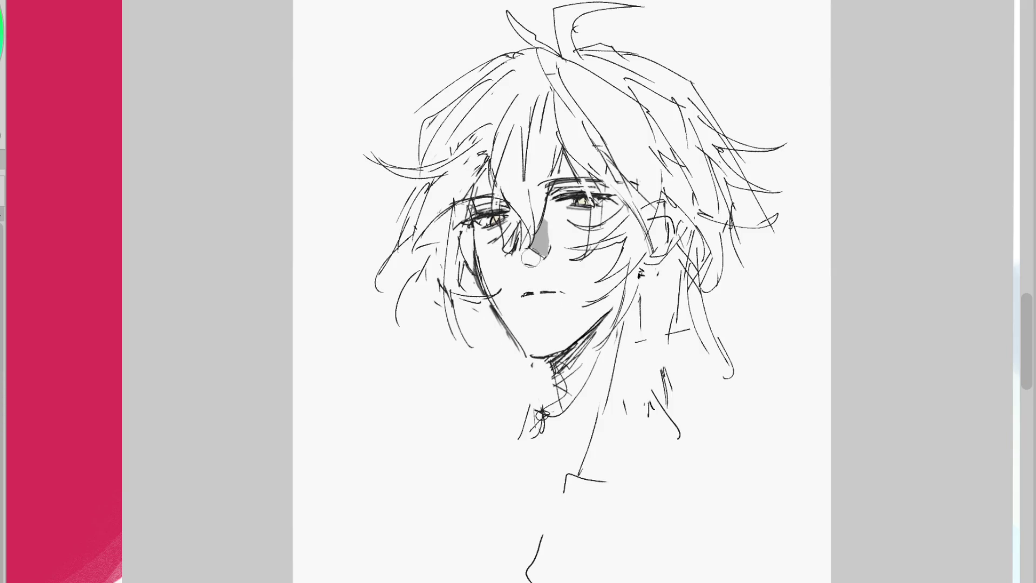
scroll(556, 232, down, 3)
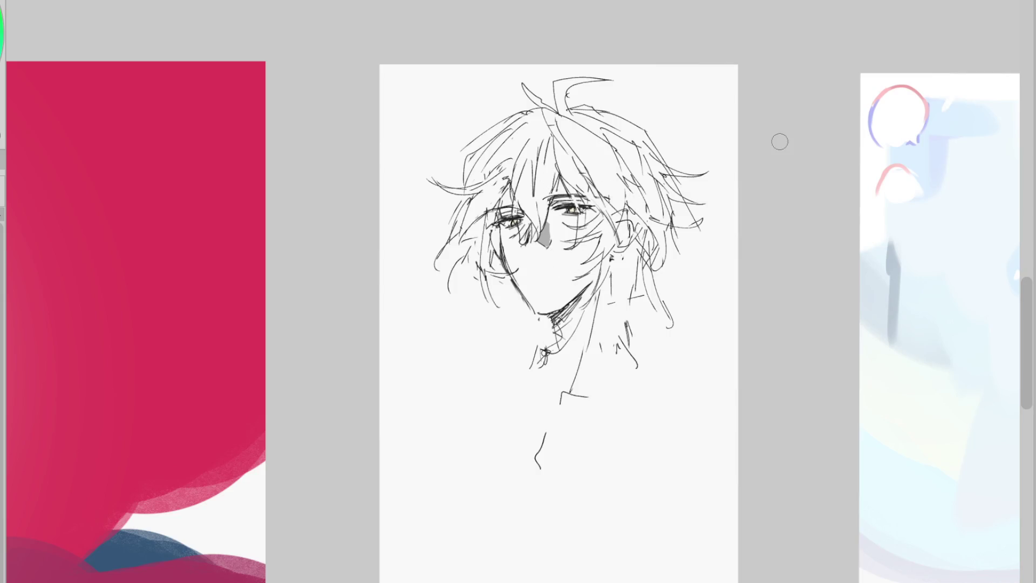
Touch up the grey nose shadow, the chin-neck join and upper-left hair strands
drag(545, 240, 545, 232)
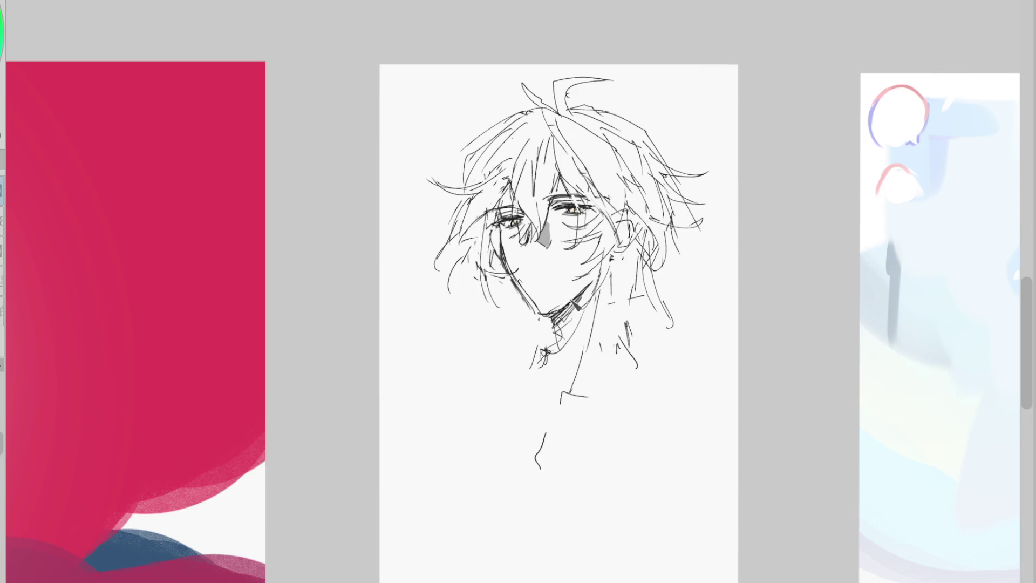
mouse_move(562, 306)
mouse_down()
mouse_move(531, 326)
mouse_move(624, 315)
mouse_up()
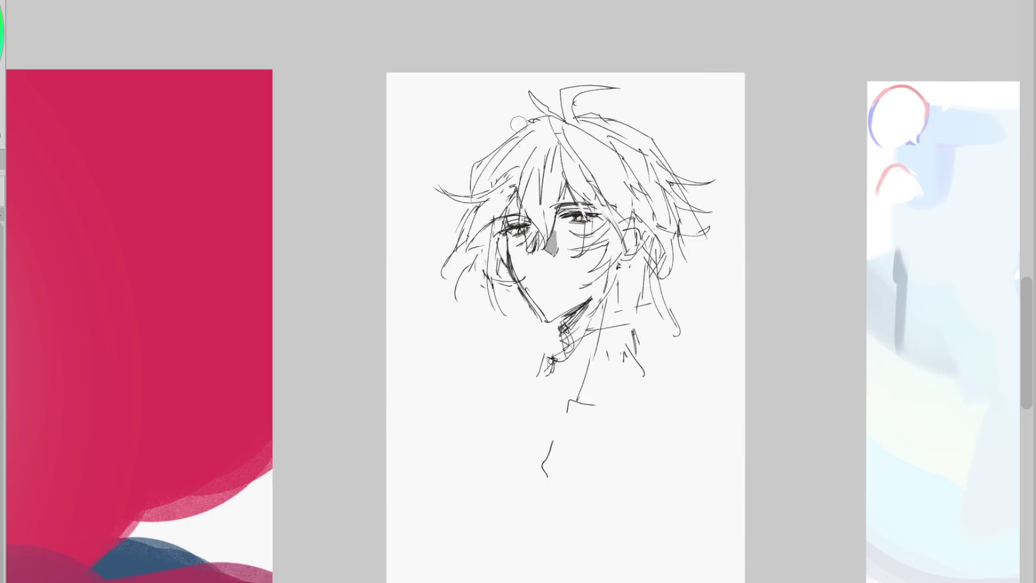
mouse_move(540, 108)
mouse_down()
mouse_move(469, 178)
mouse_move(518, 116)
mouse_move(530, 176)
mouse_move(529, 140)
mouse_up()
Add a stroke by the right eye, a hair strand, a jaw line and a glasses line across the eyes
drag(623, 212, 607, 229)
drag(531, 150, 526, 242)
drag(526, 246, 553, 316)
drag(496, 212, 637, 204)
Redraw the mouth mark lower, then lasso the right eye and transform its size and position
key(ctrl+z)
drag(543, 277, 551, 285)
click(3, 216)
drag(552, 186, 555, 189)
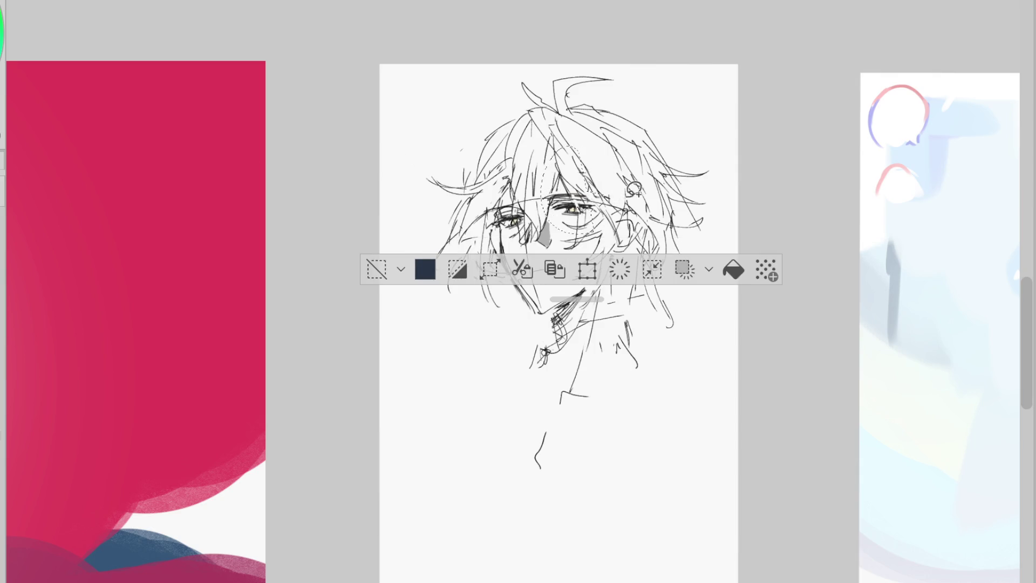
click(588, 268)
scroll(593, 219, up, 2)
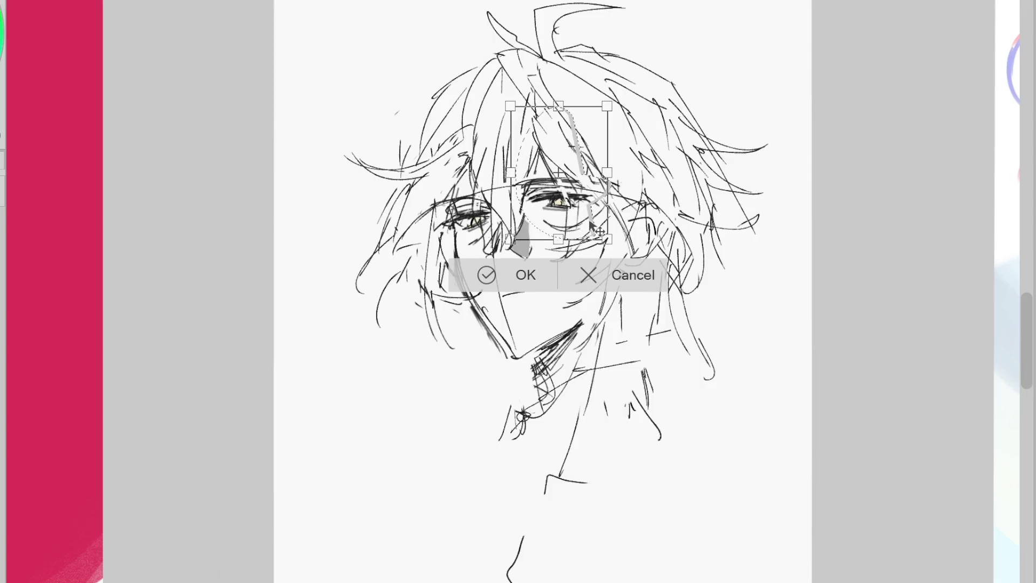
click(488, 275)
click(363, 273)
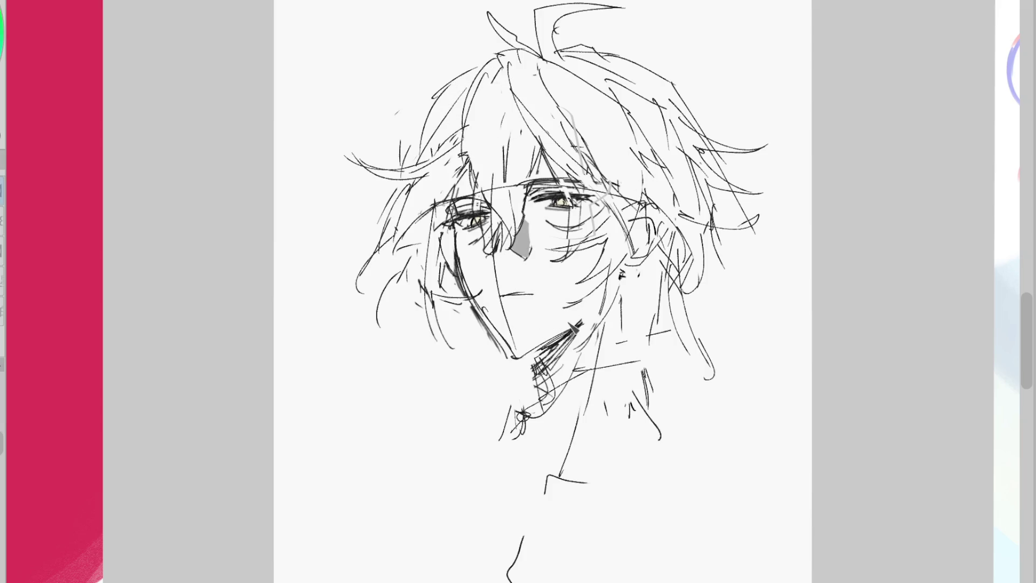
Draw a line under the ear, the raised hand's arm and a hand stroke, trimming the mouth's left end
drag(634, 272, 646, 335)
mouse_move(547, 476)
mouse_down()
mouse_move(502, 517)
mouse_move(471, 578)
mouse_up()
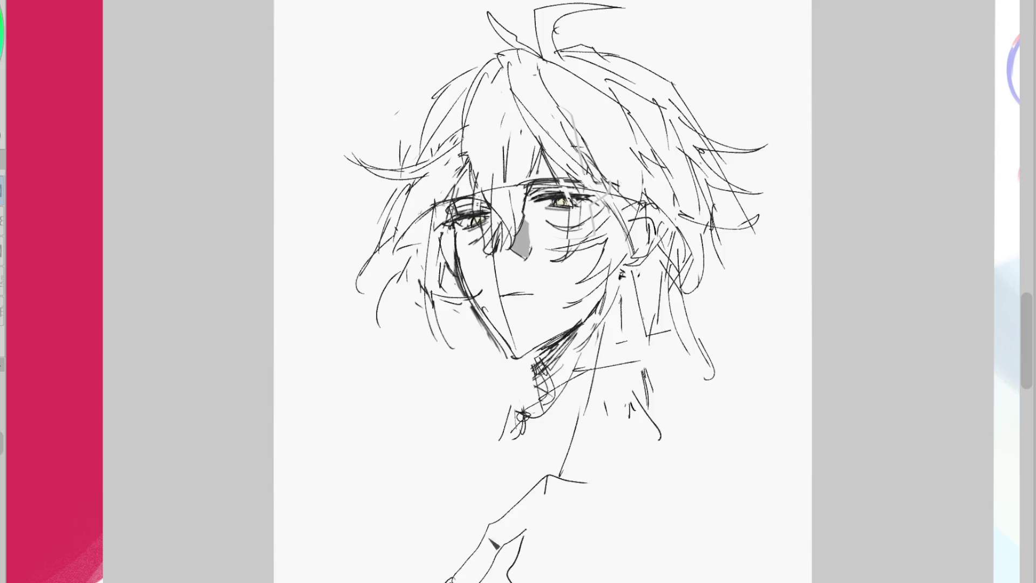
drag(601, 500, 618, 501)
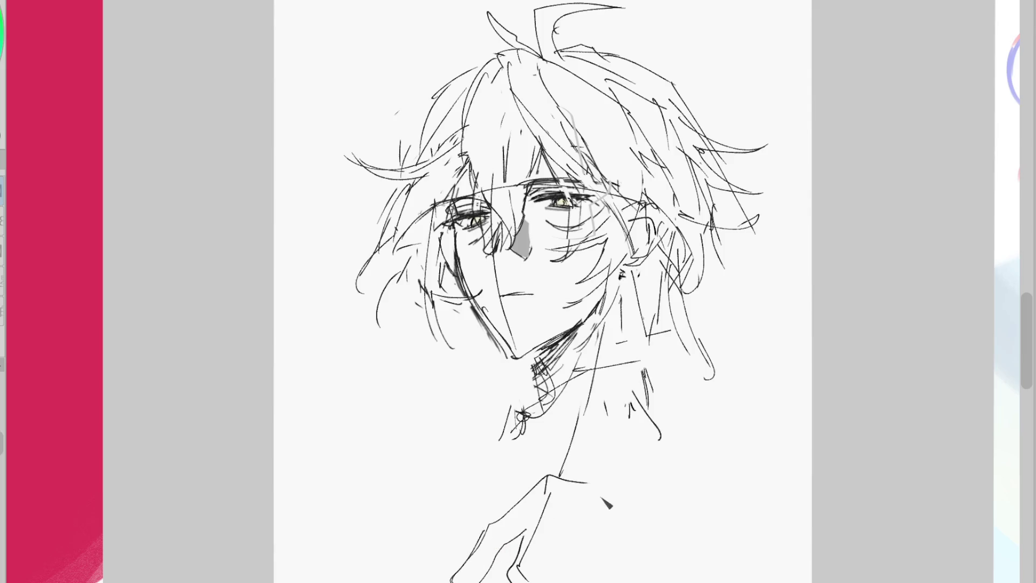
mouse_move(520, 294)
mouse_down()
mouse_move(501, 294)
mouse_move(510, 295)
mouse_up()
Add neck and shoulder lines and darken the neck hatching
scroll(540, 292, down, 3)
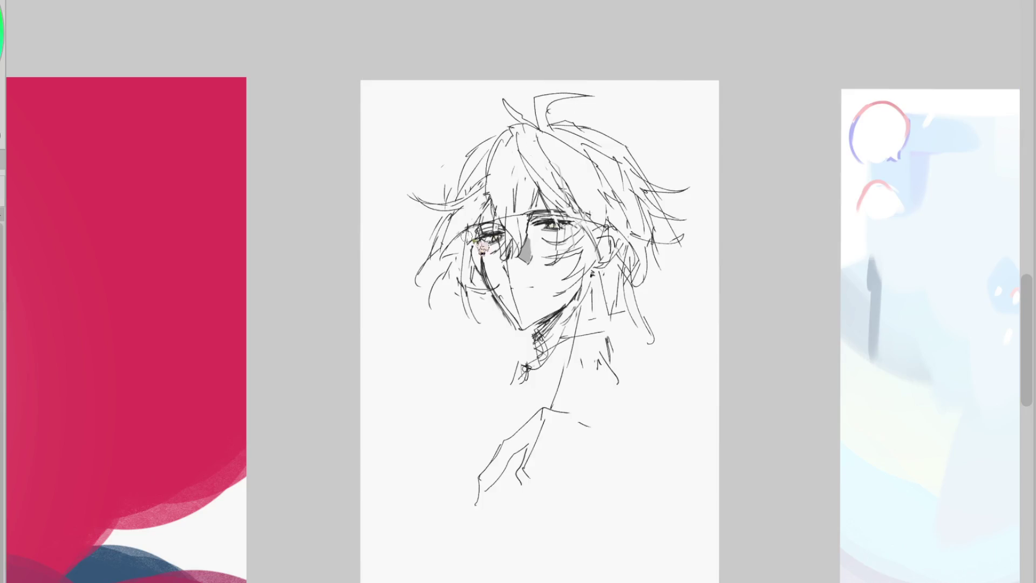
drag(506, 326, 510, 370)
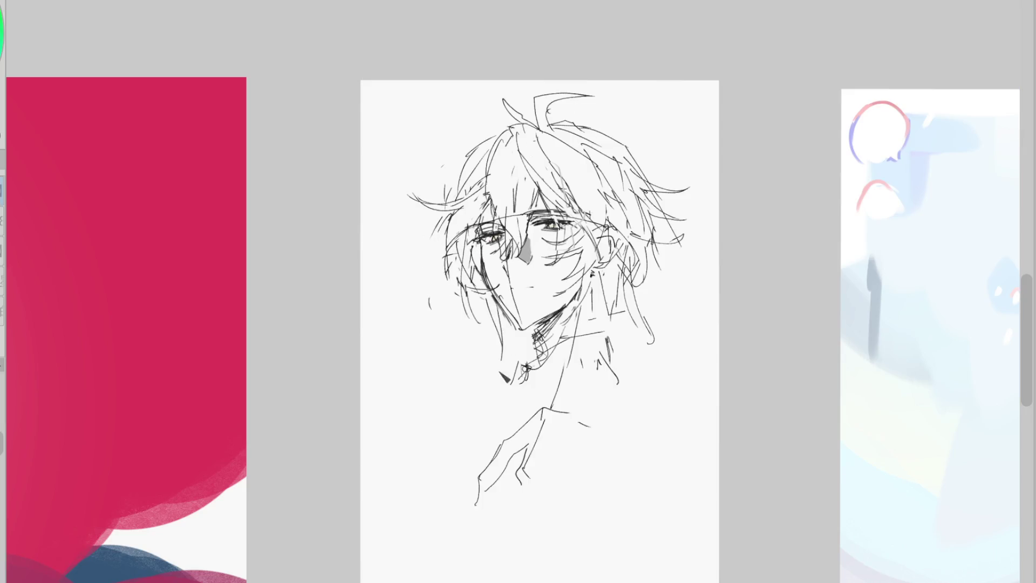
drag(637, 286, 681, 350)
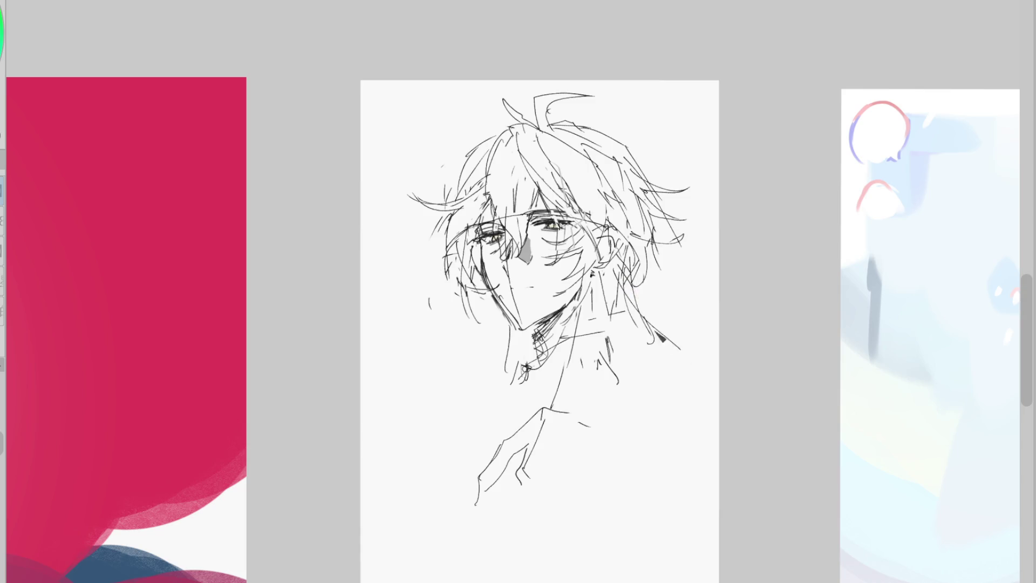
drag(615, 273, 622, 335)
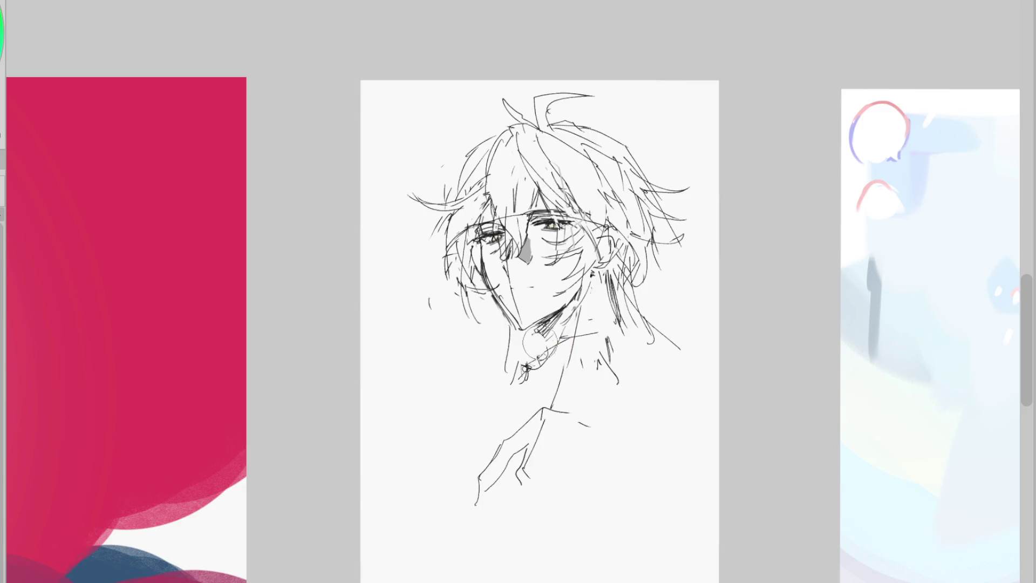
drag(534, 328, 553, 350)
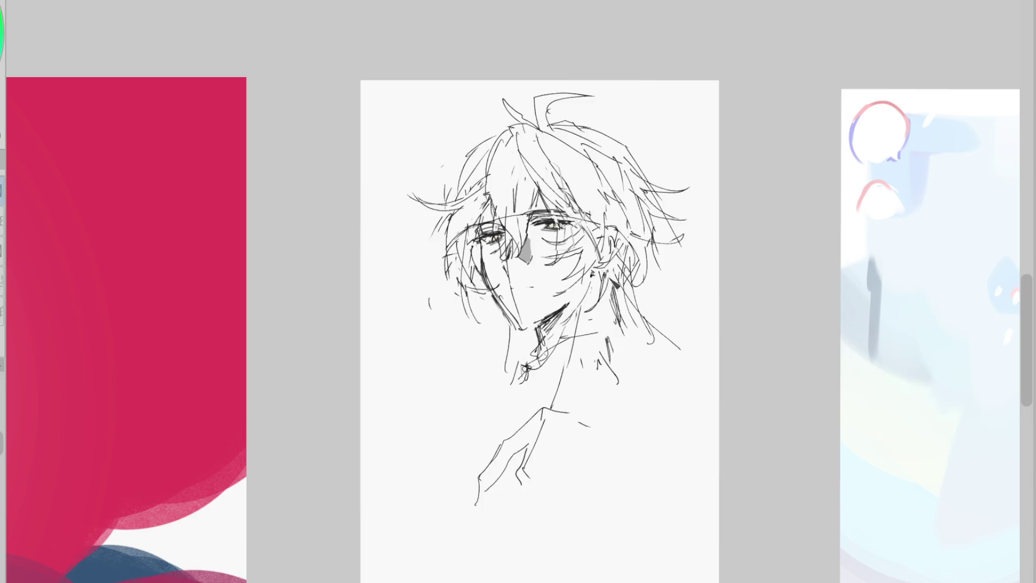
mouse_move(612, 372)
mouse_down()
mouse_move(615, 297)
mouse_move(614, 416)
mouse_up()
key(ctrl+z)
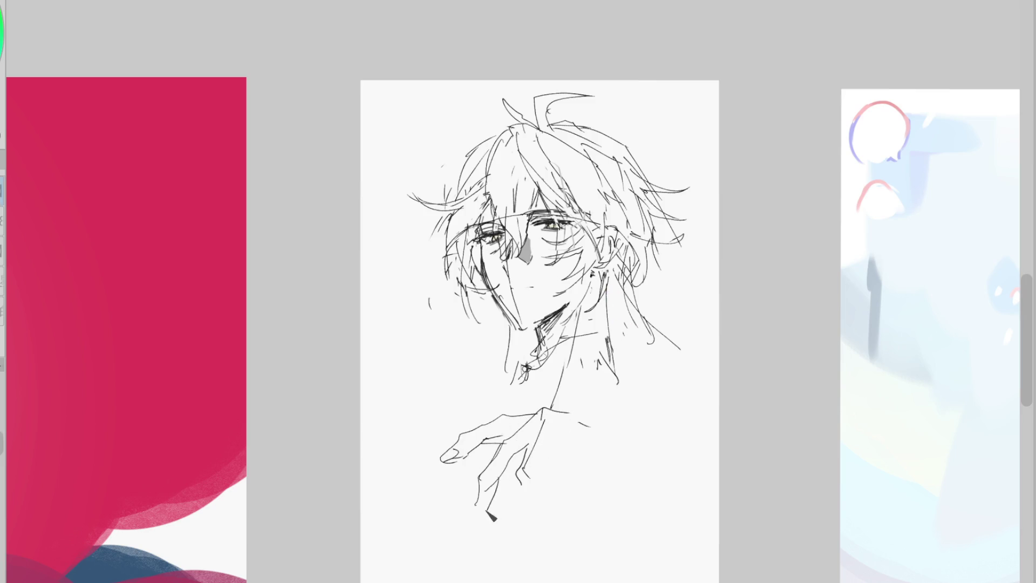
Trace the hand's lower finger, redraw a wedge-shaped mouth mark and add a stroke atop the hair
drag(536, 468, 540, 510)
key(ctrl+z)
drag(520, 289, 530, 298)
drag(508, 93, 534, 90)
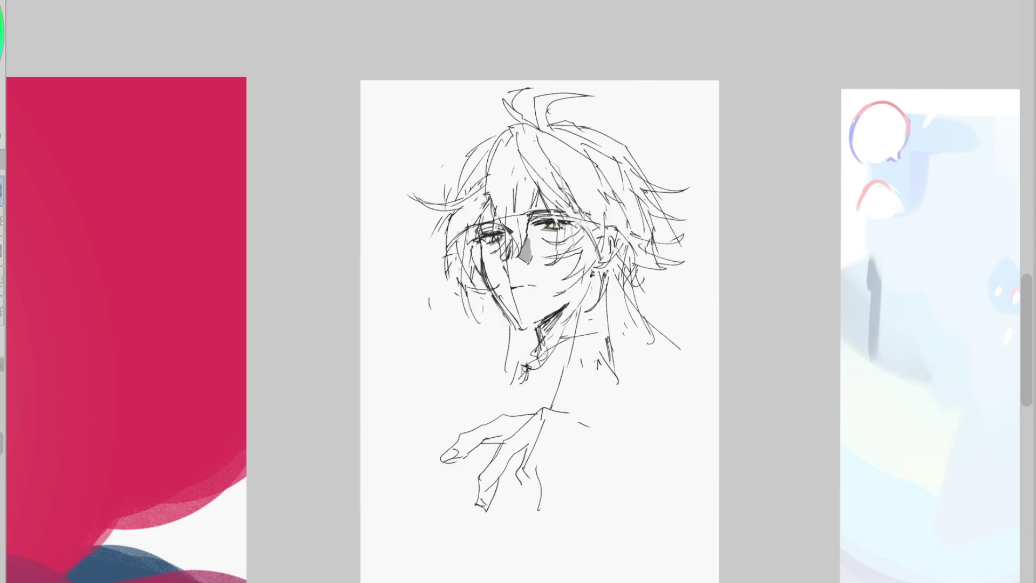
scroll(499, 227, up, 3)
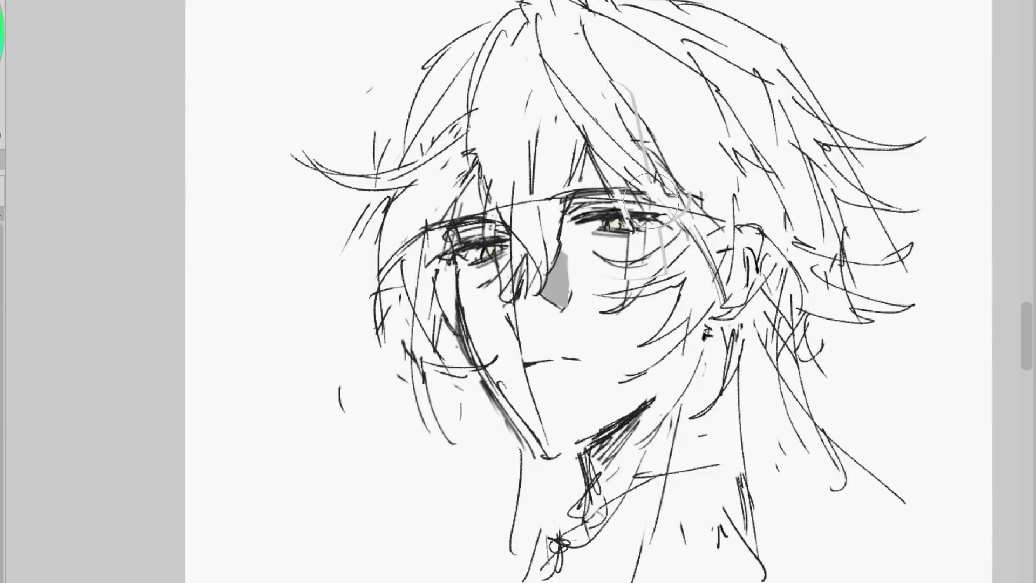
key(e)
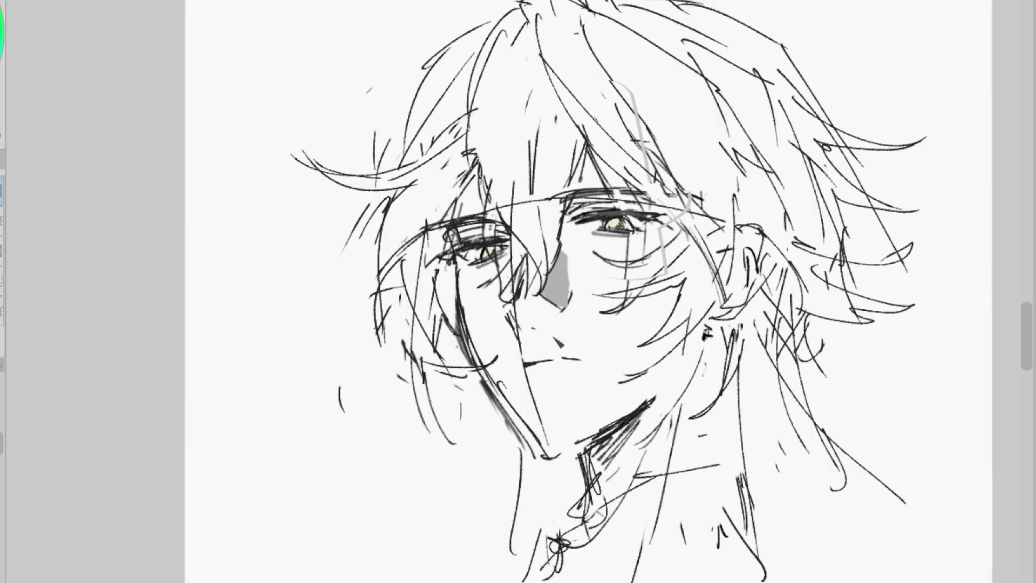
Draw a curve beside the jaw, grey shading down the left cheek, and dark strokes over hair and left eye
key(e)
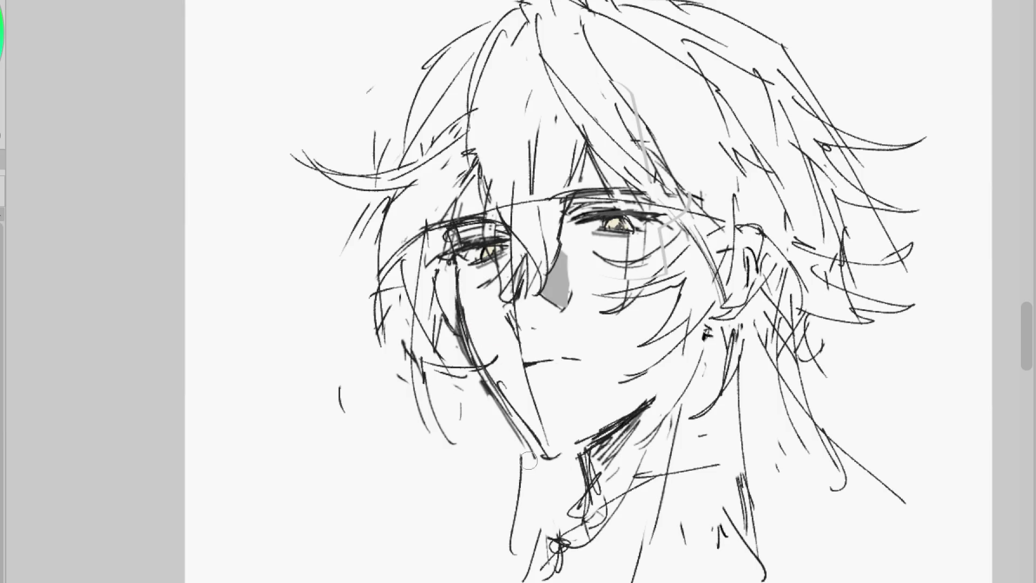
key(p)
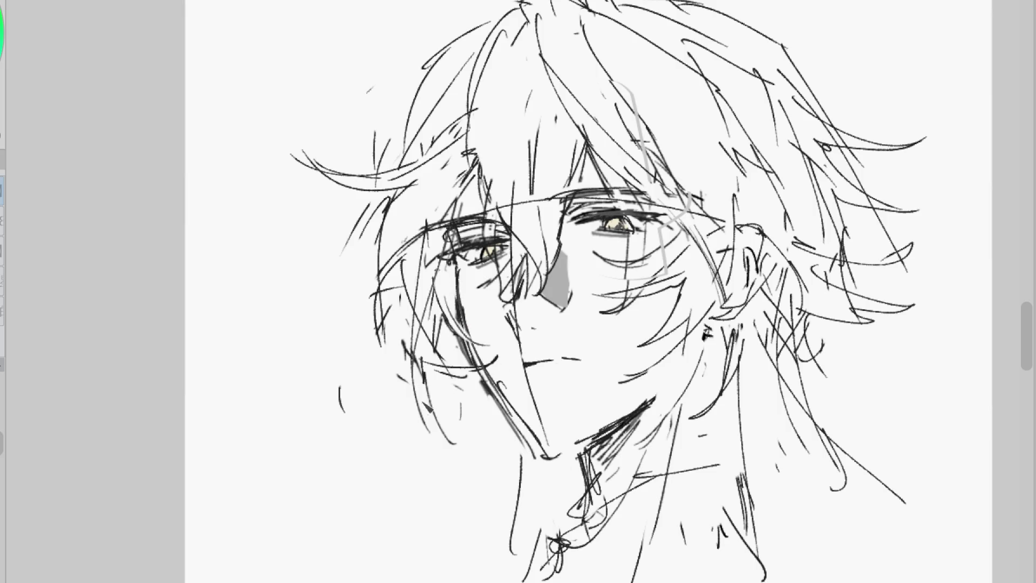
mouse_move(446, 381)
mouse_down()
mouse_move(483, 471)
mouse_move(494, 475)
mouse_up()
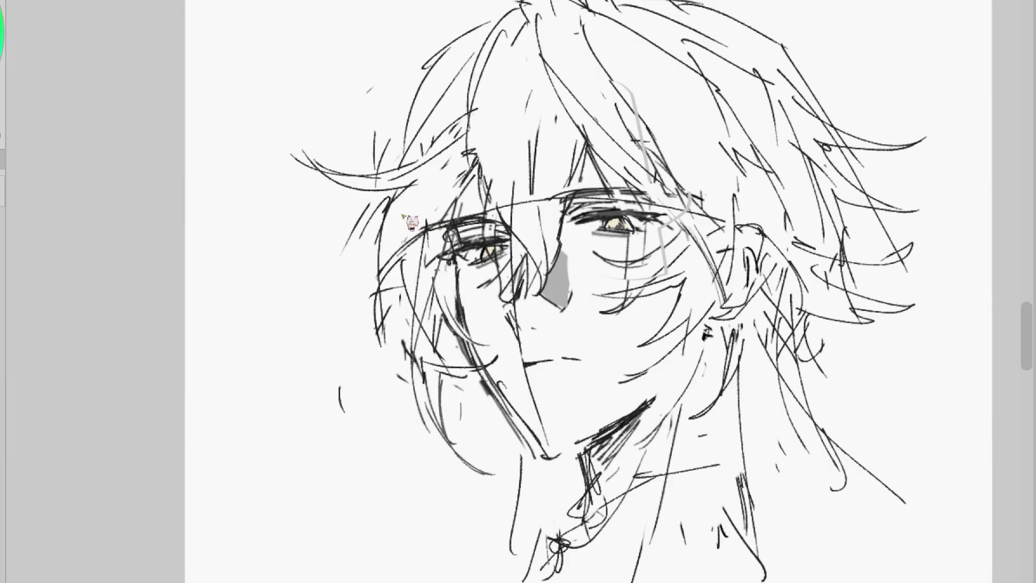
mouse_move(412, 250)
mouse_down()
mouse_move(382, 297)
mouse_move(426, 313)
mouse_move(411, 244)
mouse_up()
mouse_move(408, 295)
mouse_down()
mouse_move(441, 367)
mouse_move(447, 440)
mouse_up()
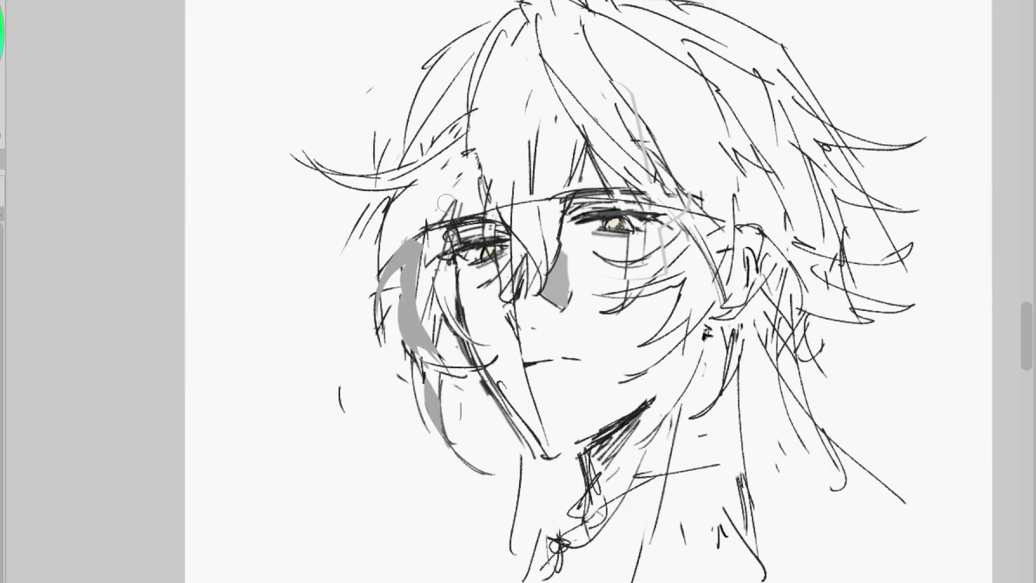
mouse_move(465, 154)
mouse_down()
mouse_move(432, 275)
mouse_move(451, 270)
mouse_move(440, 314)
mouse_up()
drag(478, 110, 500, 191)
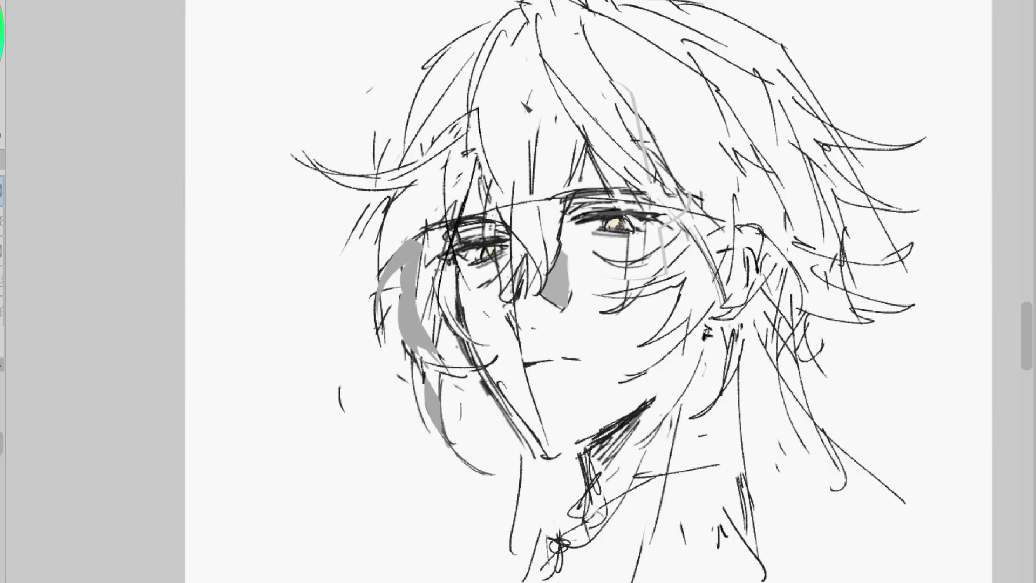
Sample a colour from the right eye with the Eyedropper
click(612, 221)
click(590, 219)
click(612, 207)
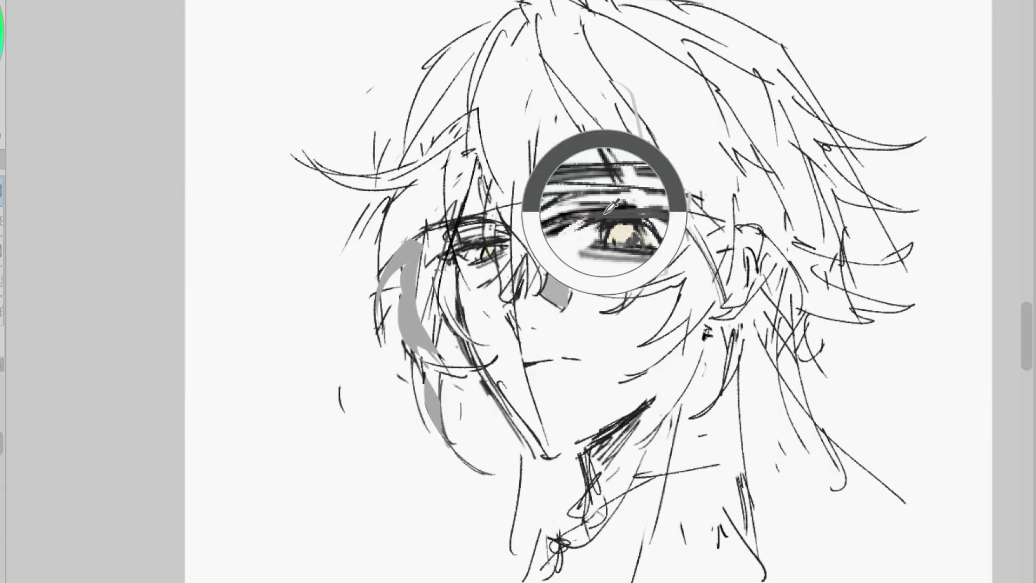
scroll(552, 232, up, 1)
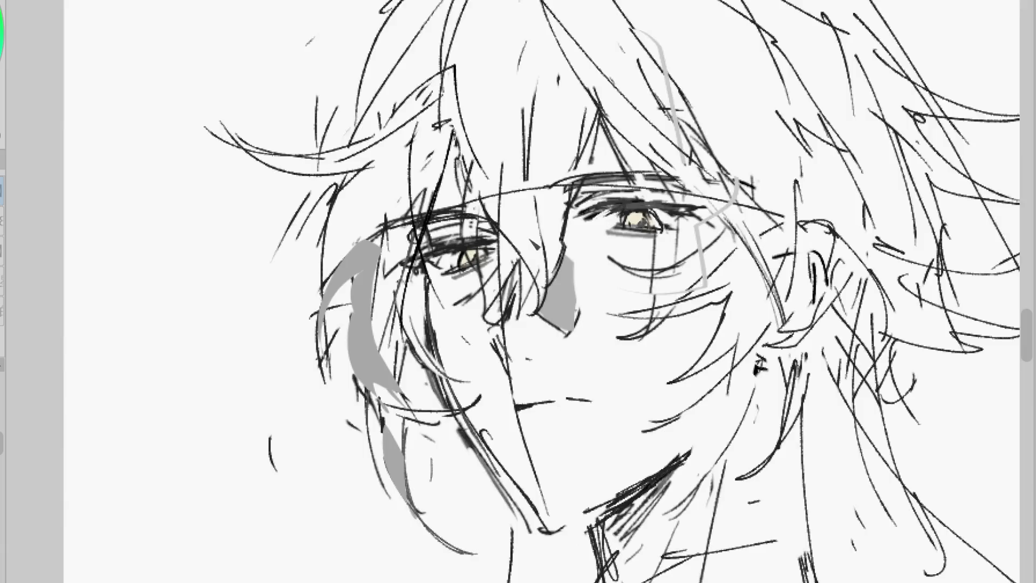
scroll(556, 194, down, 2)
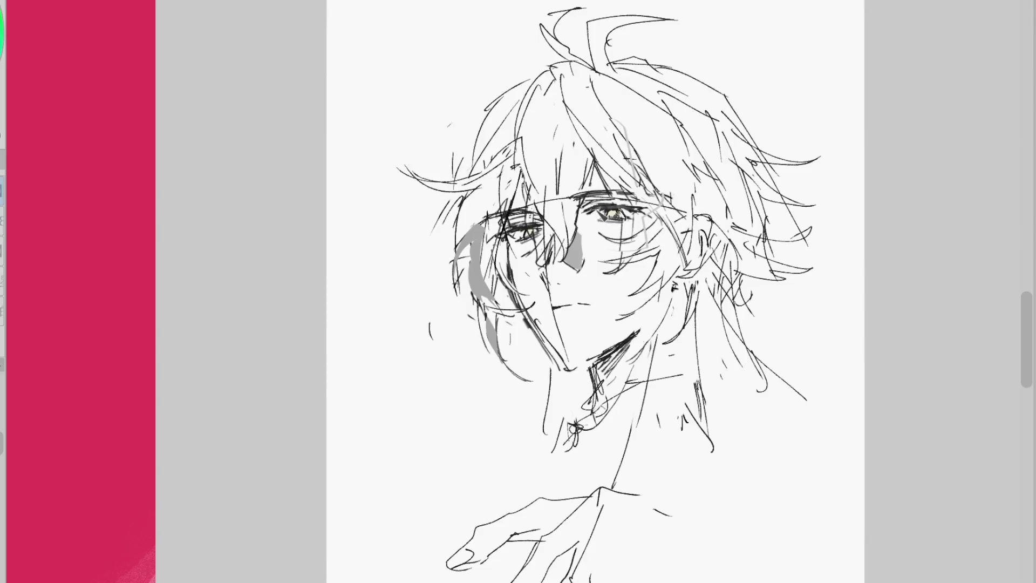
Erase the grey shading beside the nose and the stray line below the mouth, lightening under the right eye
key(e)
drag(578, 272, 588, 245)
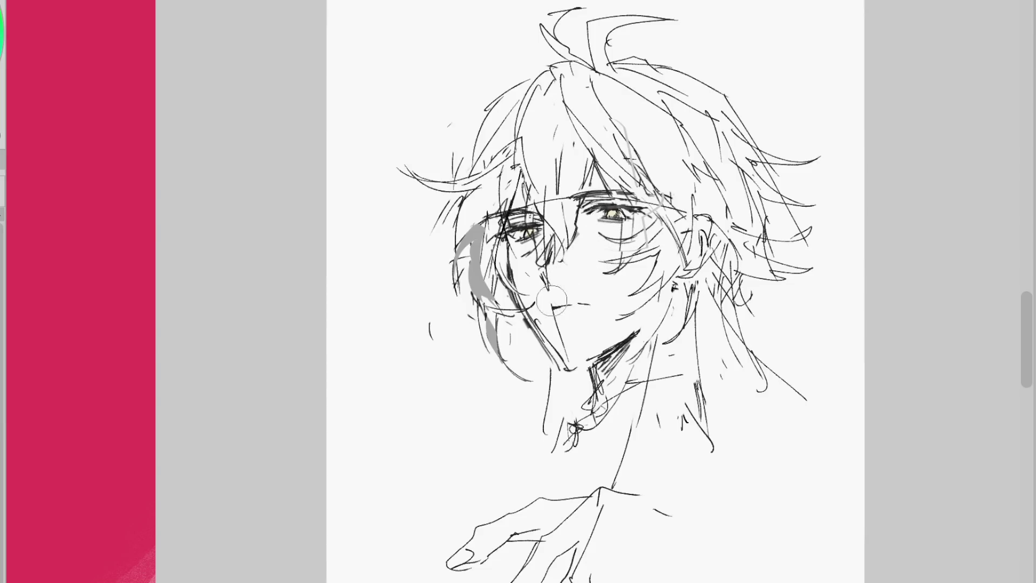
drag(558, 316, 567, 361)
drag(589, 211, 607, 218)
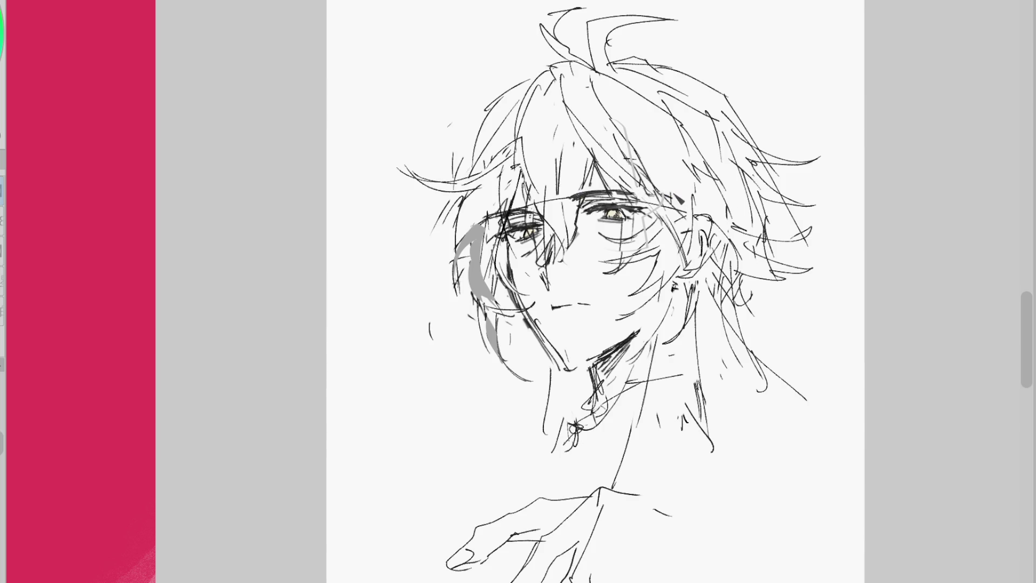
Sketch new strands along the top and right of the hair, a rim beside the right eye and a nose stroke
drag(711, 291, 718, 375)
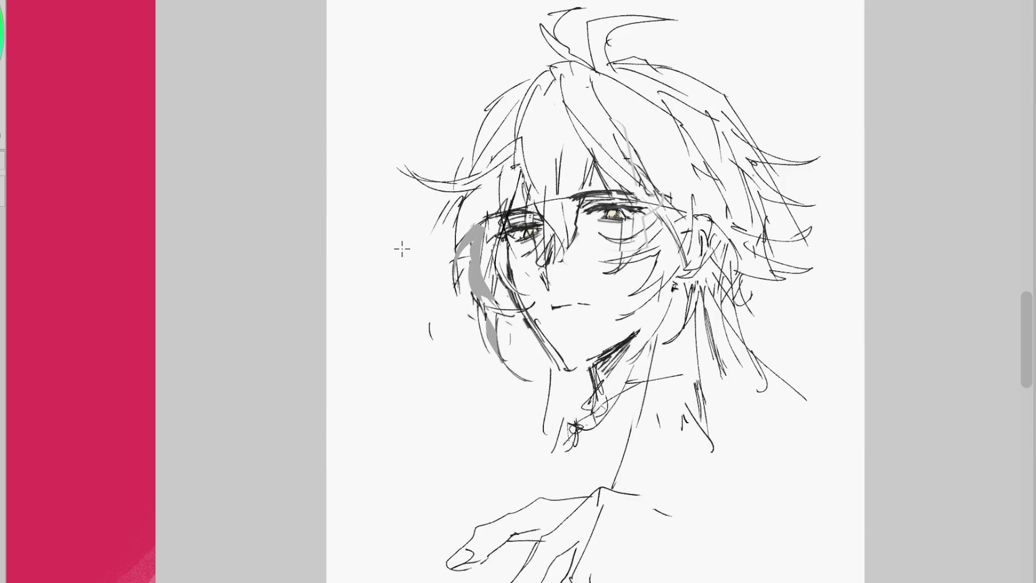
mouse_move(515, 81)
mouse_down()
mouse_move(561, 58)
mouse_move(621, 51)
mouse_move(803, 82)
mouse_up()
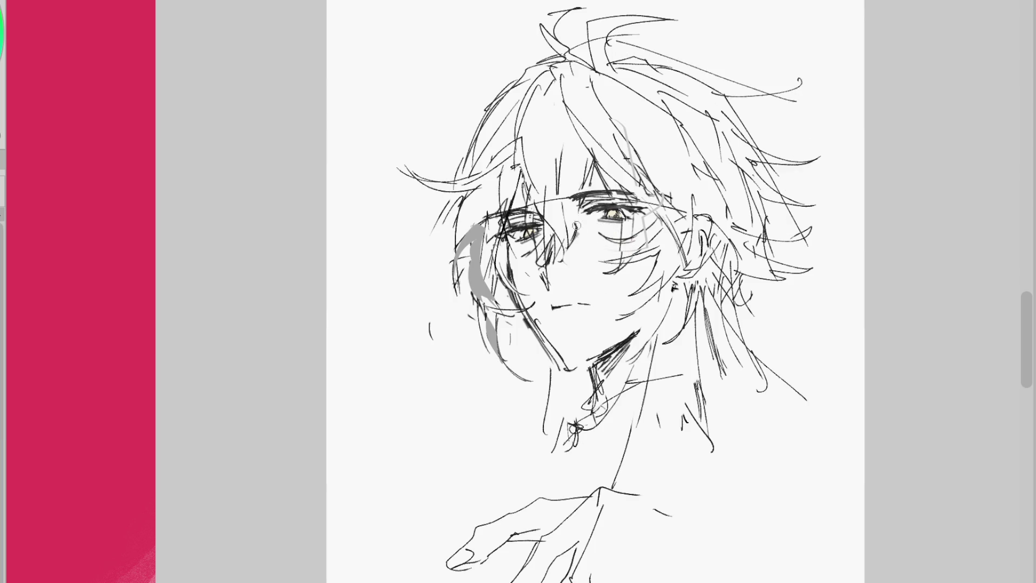
mouse_move(566, 197)
mouse_down()
mouse_move(604, 244)
mouse_move(589, 245)
mouse_up()
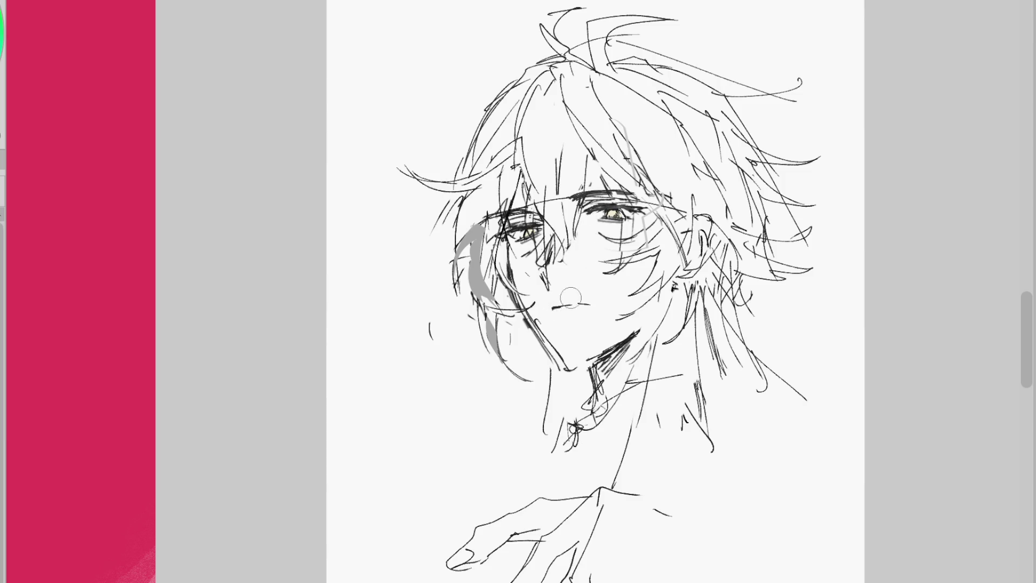
drag(545, 273, 550, 289)
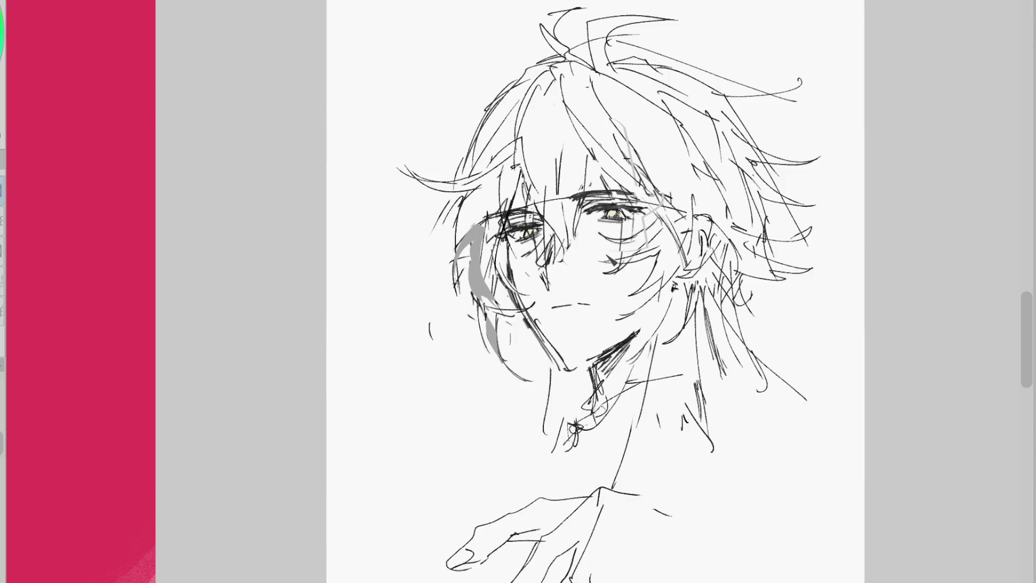
drag(612, 211, 624, 221)
alt+click(613, 224)
Paint both irises dark grey
scroll(623, 208, up, 2)
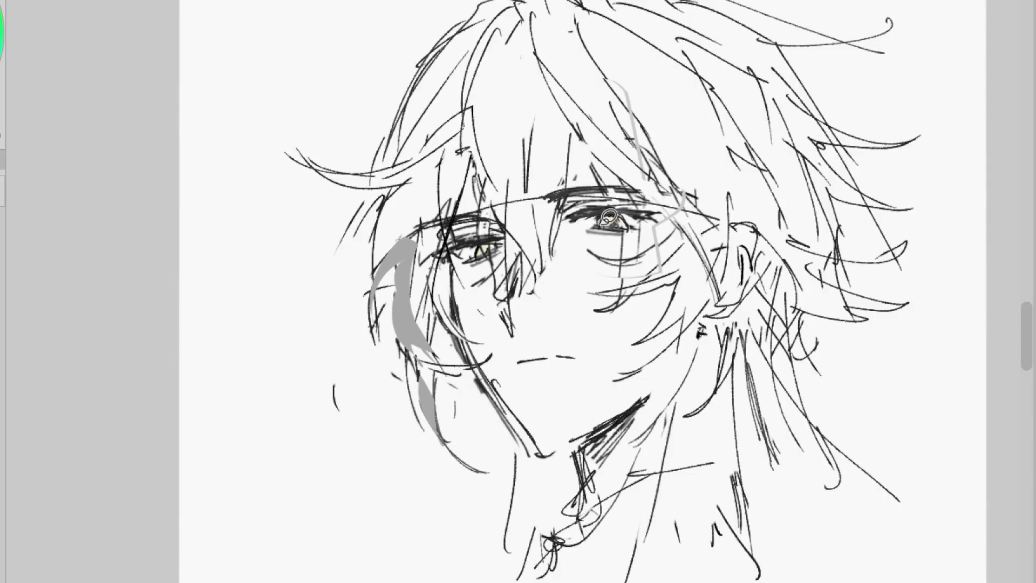
drag(480, 245, 496, 253)
drag(607, 220, 621, 222)
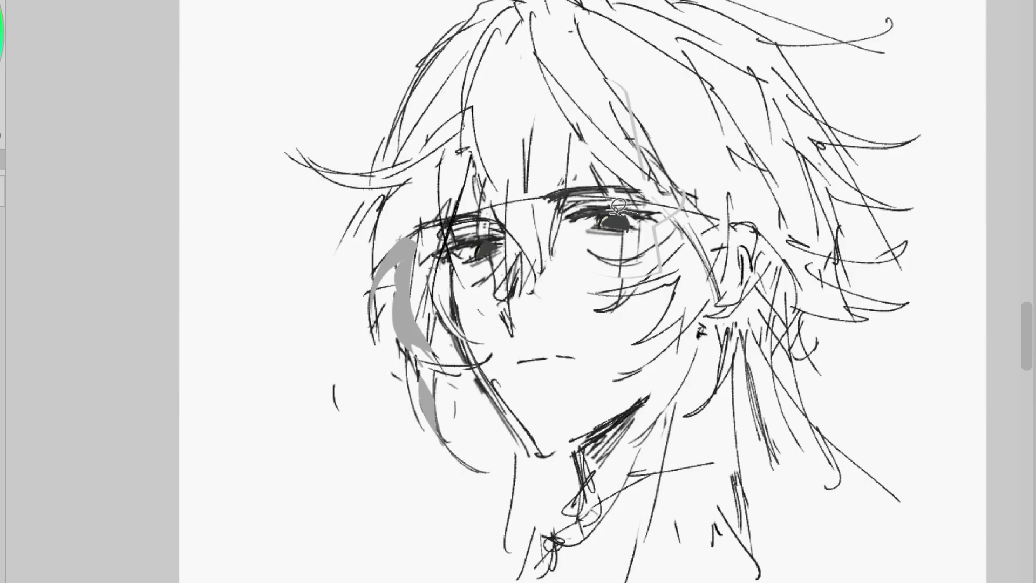
scroll(634, 170, down, 2)
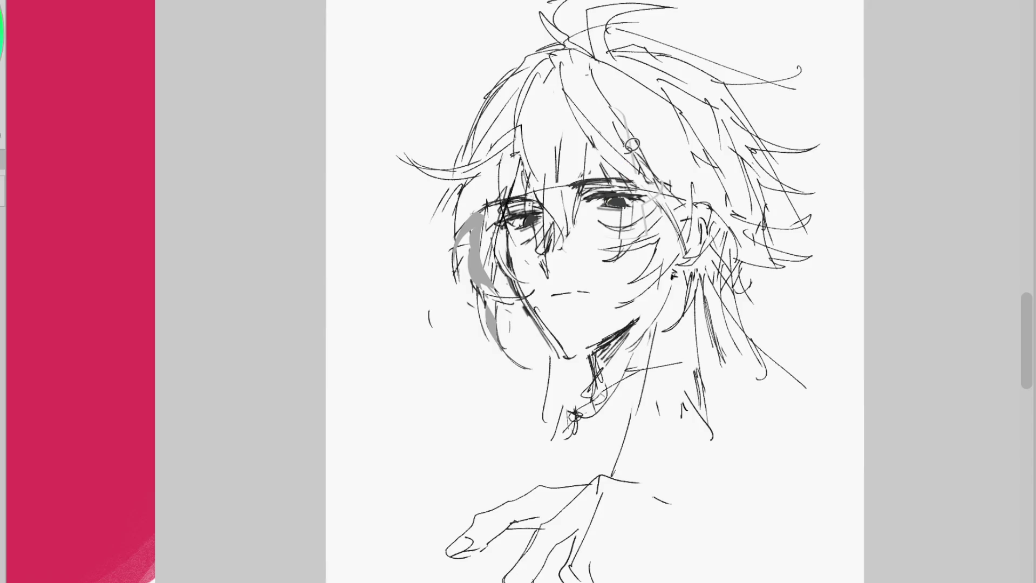
Shade under the jaw, darken the mouth, add an upper-left hair strand and redraw the nose stroke
drag(596, 348, 612, 361)
drag(556, 295, 572, 292)
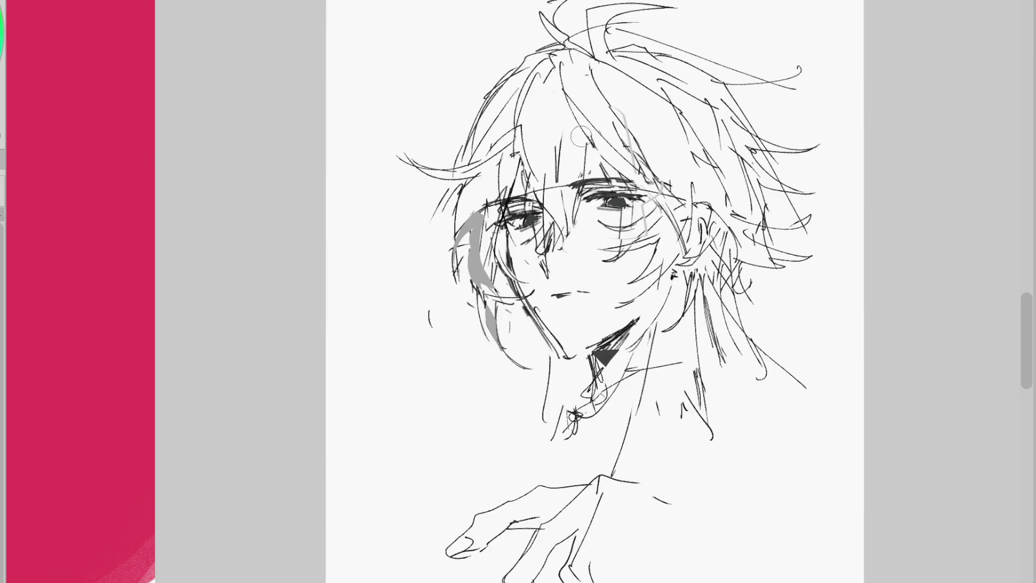
drag(595, 244, 603, 252)
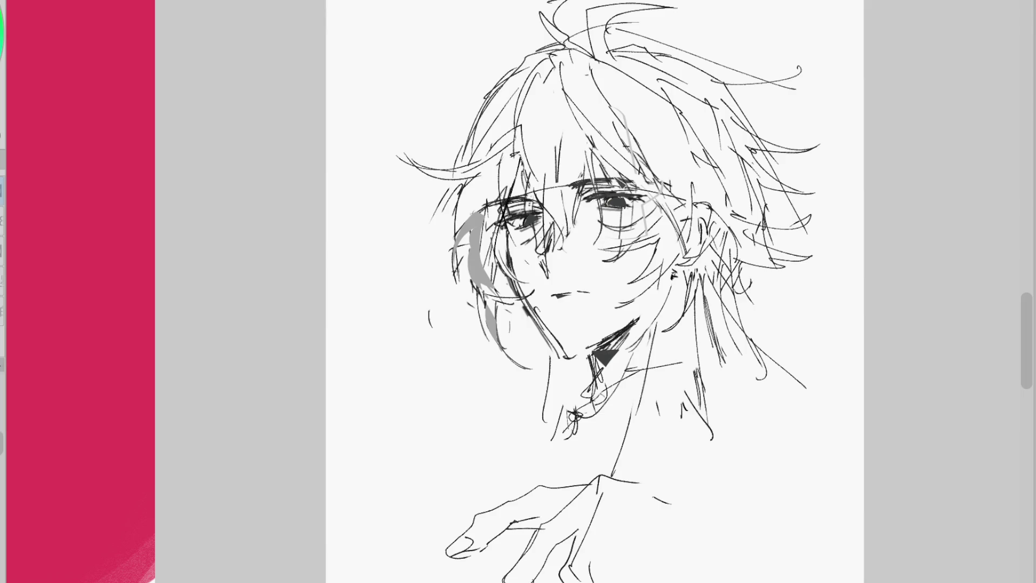
drag(492, 93, 465, 157)
mouse_move(475, 154)
mouse_down()
mouse_move(431, 221)
mouse_move(405, 236)
mouse_up()
mouse_move(507, 307)
mouse_down()
mouse_move(499, 334)
mouse_move(488, 316)
mouse_move(491, 346)
mouse_move(521, 391)
mouse_up()
key(ctrl+z)
key(ctrl+z)
drag(571, 272, 580, 280)
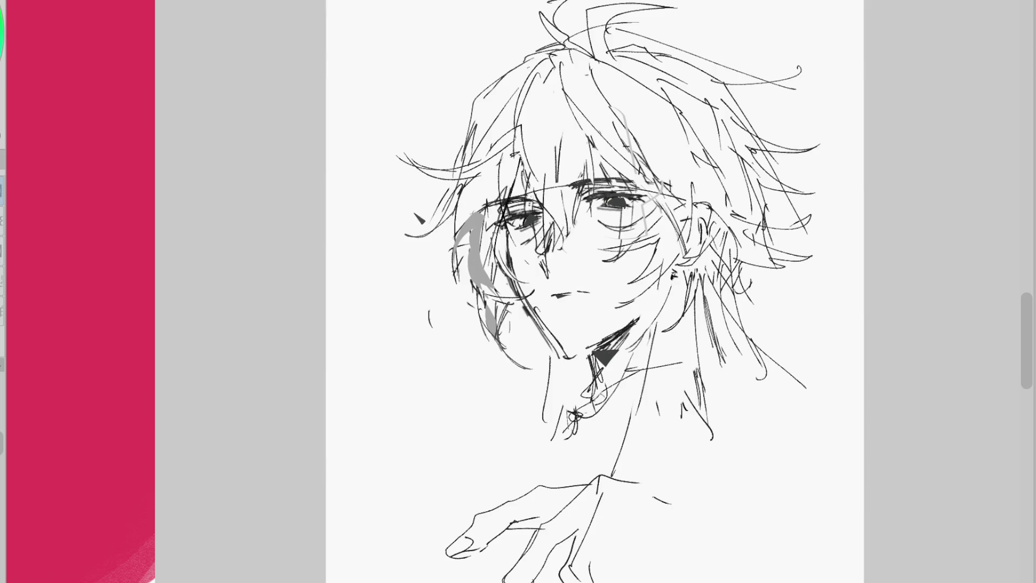
drag(572, 232, 555, 263)
drag(591, 211, 566, 261)
key(ctrl+z)
key(ctrl+z)
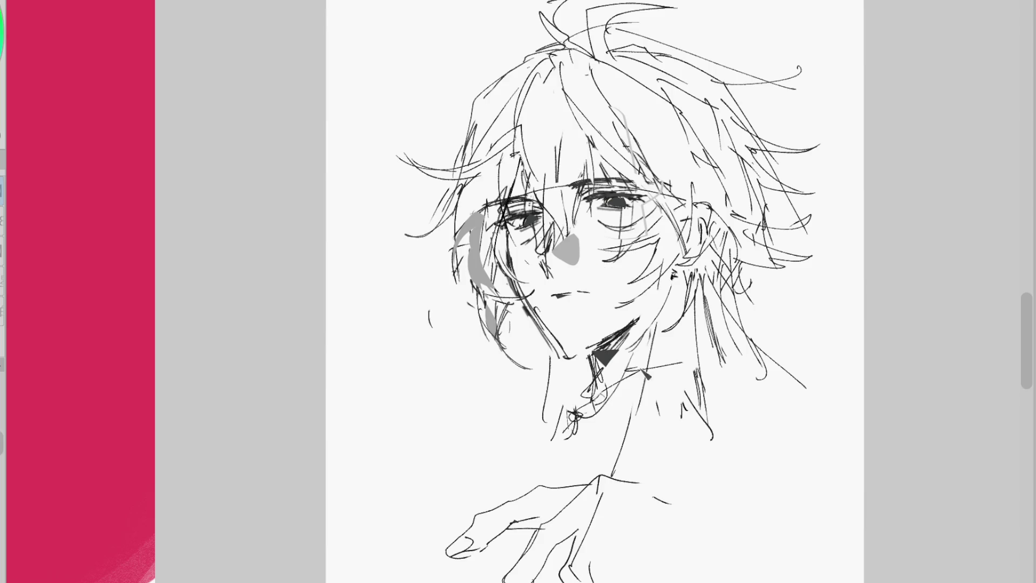
Hatch dark shading under the chin, darken right-side hair, and draw a collar line and neck strokes
mouse_move(606, 356)
mouse_down()
mouse_move(629, 340)
mouse_move(607, 359)
mouse_up()
drag(631, 323, 605, 362)
drag(696, 275, 723, 359)
mouse_move(712, 318)
mouse_down()
mouse_move(726, 367)
mouse_move(682, 353)
mouse_move(570, 405)
mouse_move(589, 447)
mouse_up()
drag(606, 394, 609, 442)
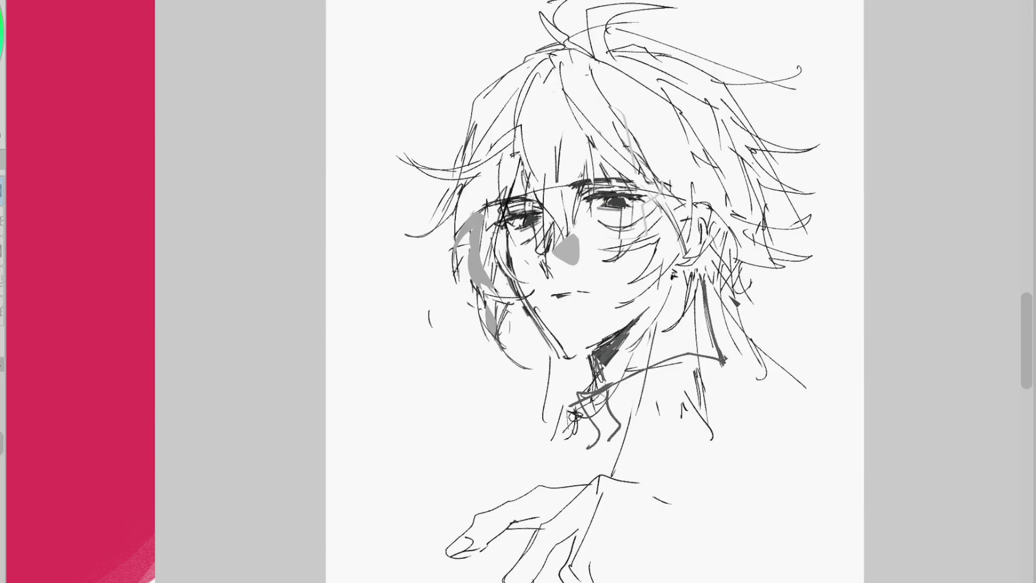
drag(640, 326, 636, 315)
drag(648, 309, 597, 347)
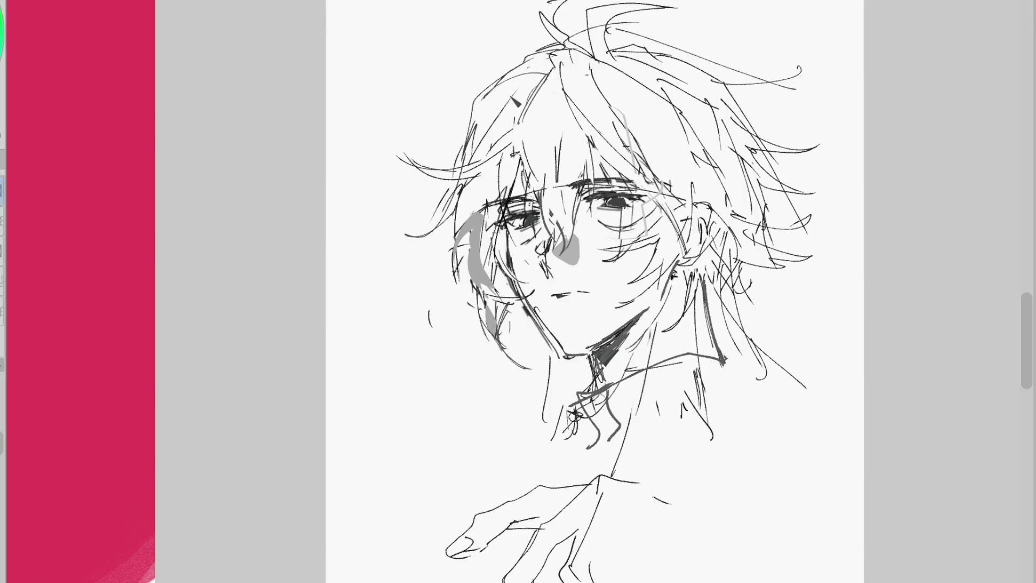
Add a stroke running down beside the hand
scroll(653, 227, up, 2)
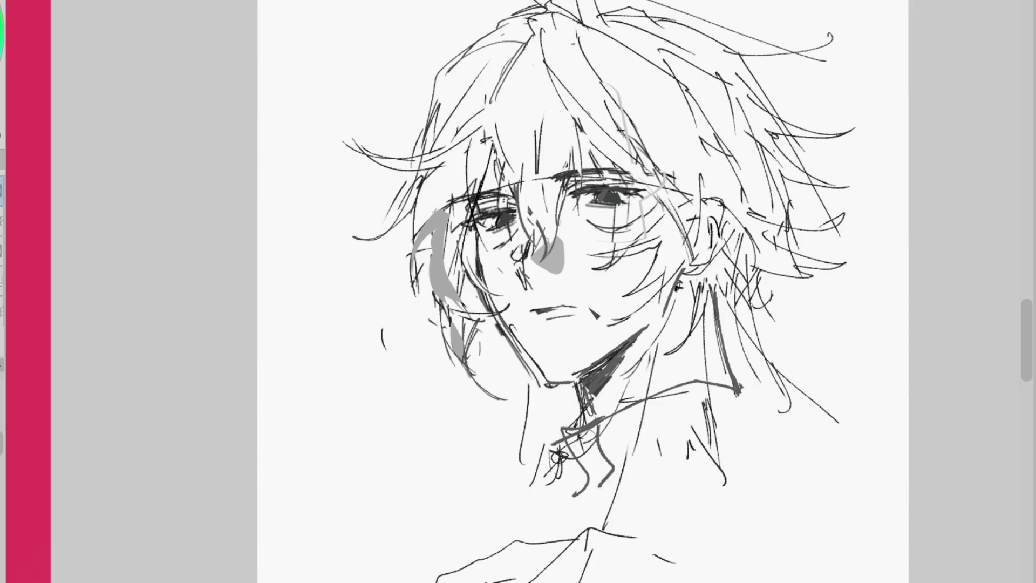
scroll(599, 291, down, 2)
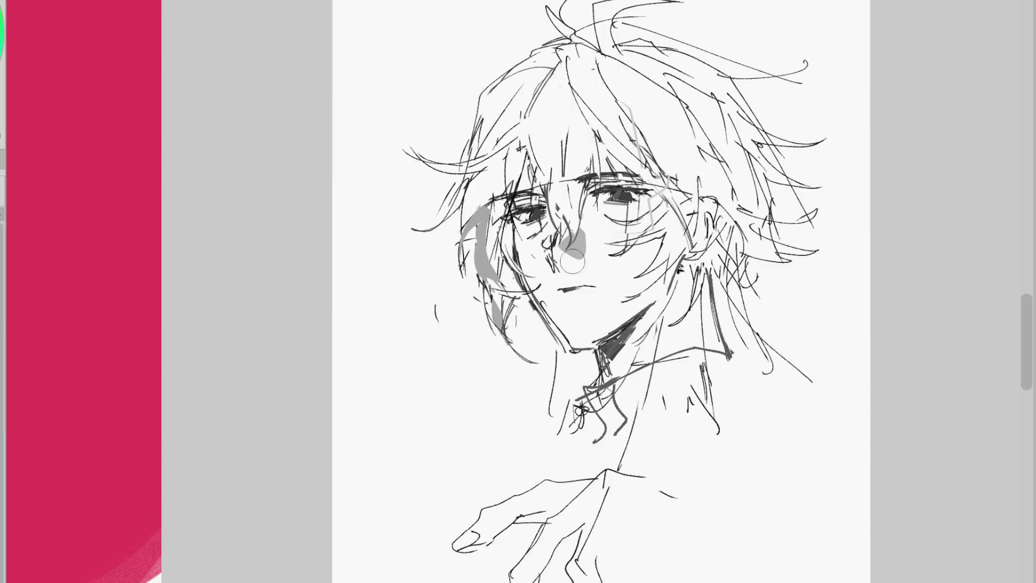
drag(639, 503, 611, 552)
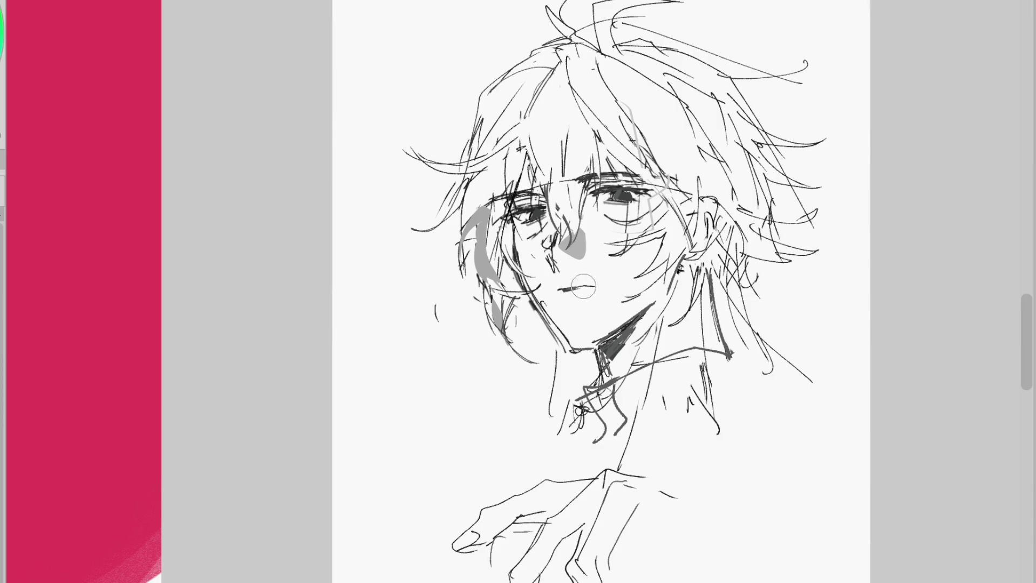
Extend the mouth line with short strokes into a slight upturn
scroll(553, 232, down, 2)
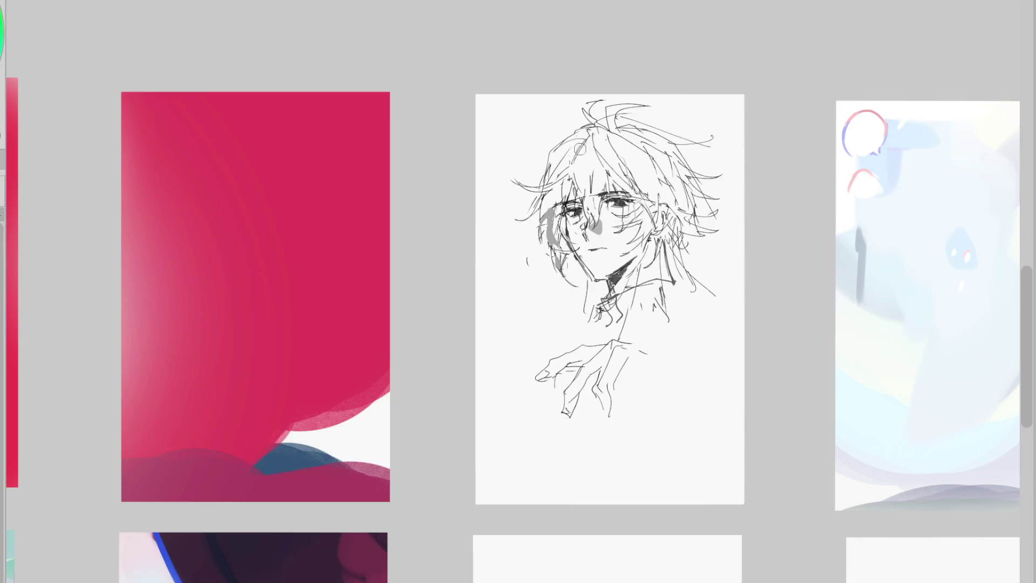
scroll(608, 221, up, 2)
drag(599, 258, 628, 266)
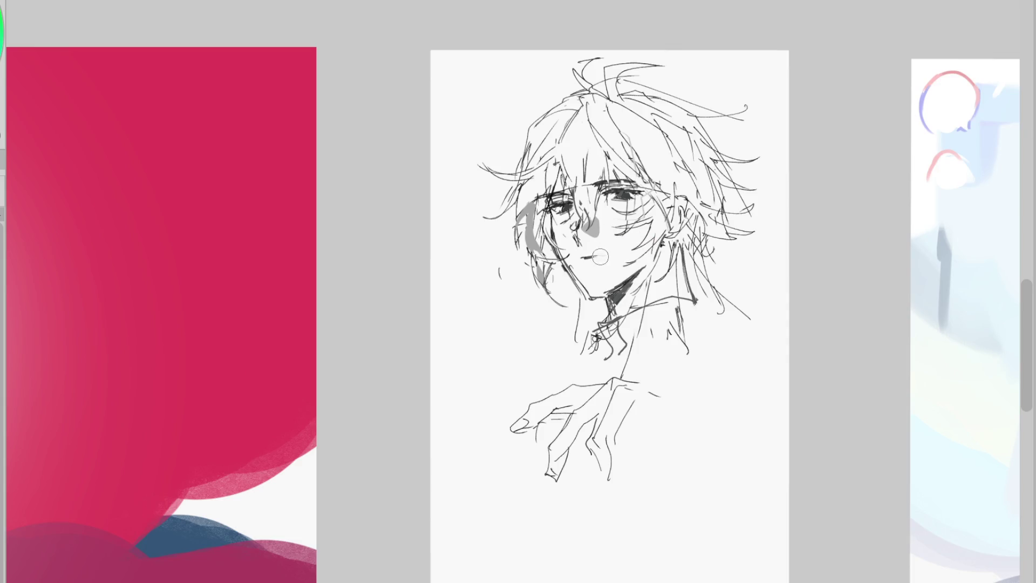
drag(596, 259, 604, 267)
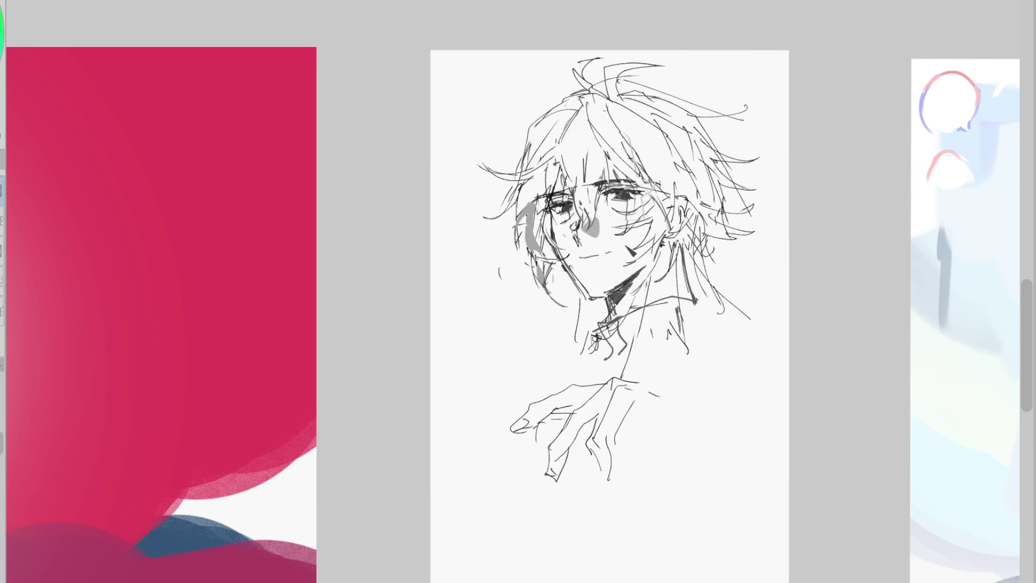
scroll(661, 178, up, 2)
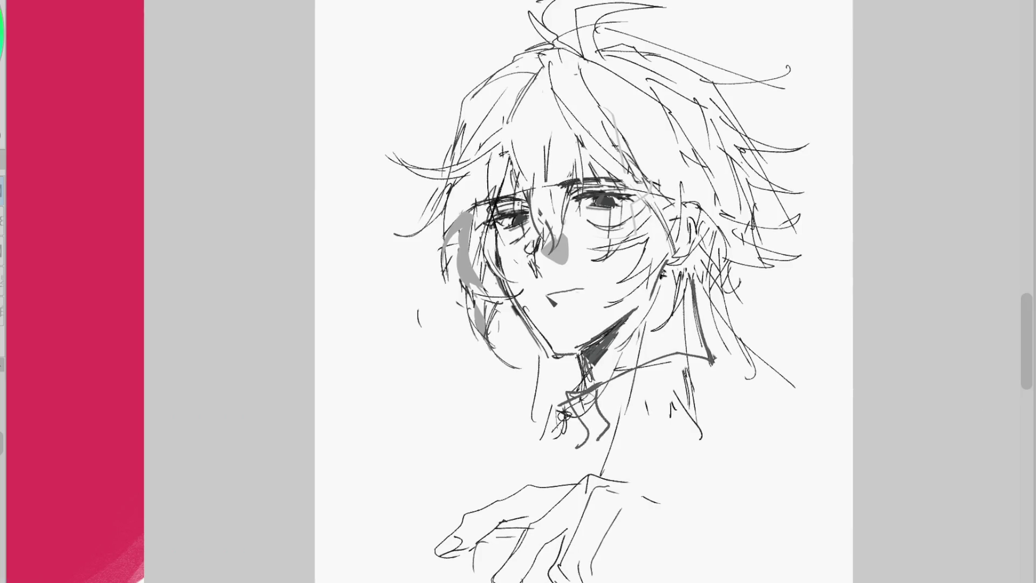
Undo the long mouth line and stroke beneath it, then redraw a short hooked mouth
key(ctrl+z)
mouse_move(544, 299)
mouse_down()
mouse_move(592, 304)
mouse_move(569, 302)
mouse_move(585, 286)
mouse_up()
key(ctrl+z)
key(ctrl+z)
key(ctrl+z)
drag(653, 281, 662, 272)
Erase the right eye's old strokes and redraw it with a darker pupil and longer upper lashes
key(e)
mouse_move(580, 210)
mouse_down()
mouse_move(605, 238)
mouse_move(631, 243)
mouse_move(650, 232)
mouse_move(615, 267)
mouse_up()
key(p)
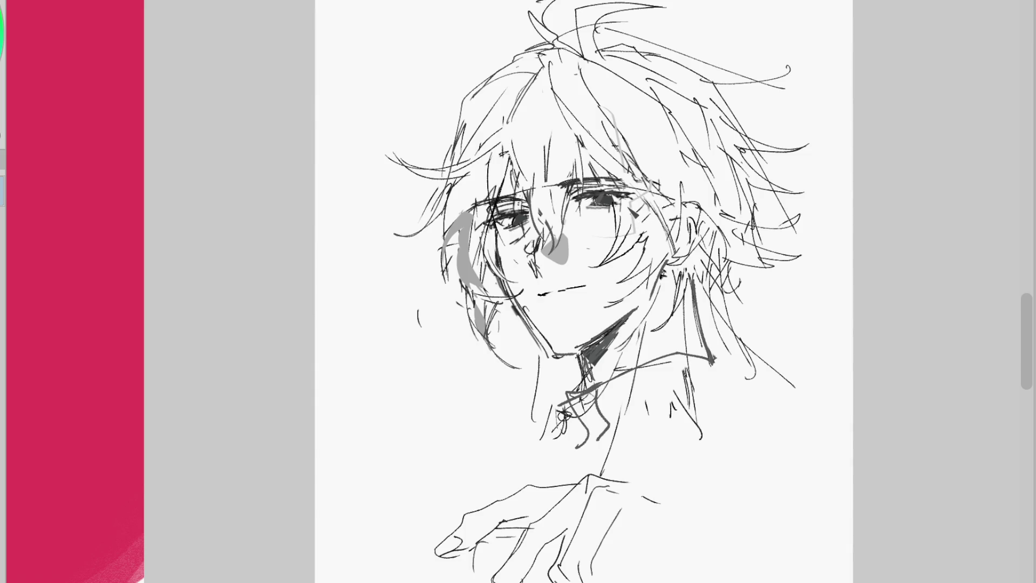
mouse_move(572, 199)
mouse_down()
mouse_move(596, 209)
mouse_move(645, 192)
mouse_up()
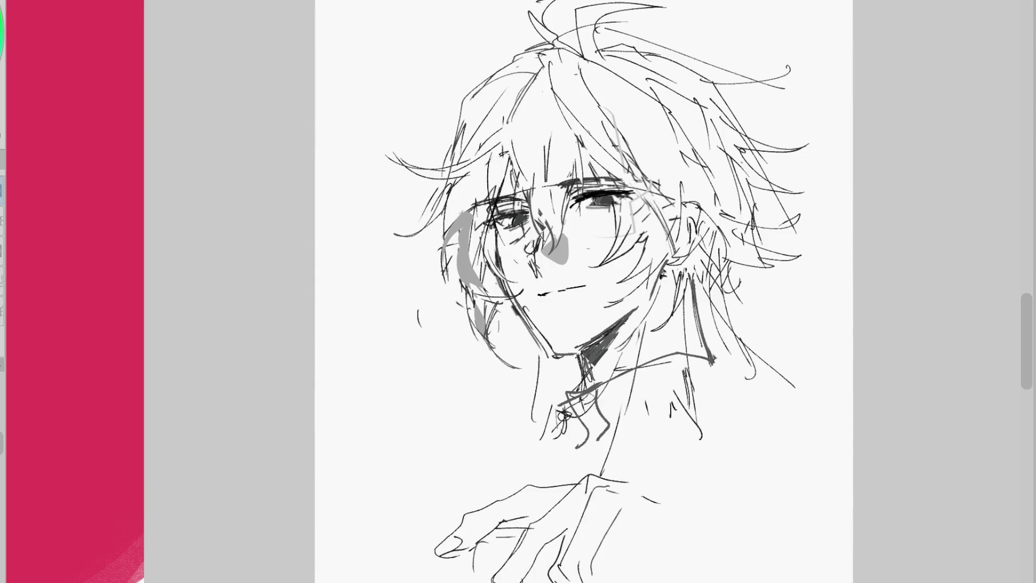
mouse_move(618, 200)
mouse_down()
mouse_move(605, 208)
mouse_move(640, 194)
mouse_up()
mouse_move(577, 203)
mouse_down()
mouse_move(649, 193)
mouse_move(635, 193)
mouse_up()
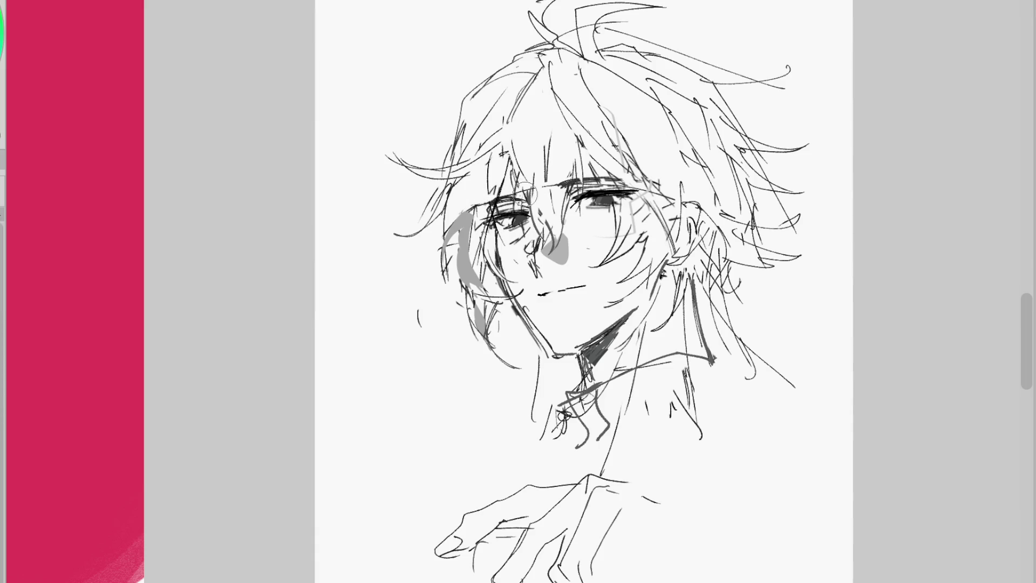
mouse_move(601, 205)
mouse_down()
mouse_move(610, 216)
mouse_move(579, 237)
mouse_up()
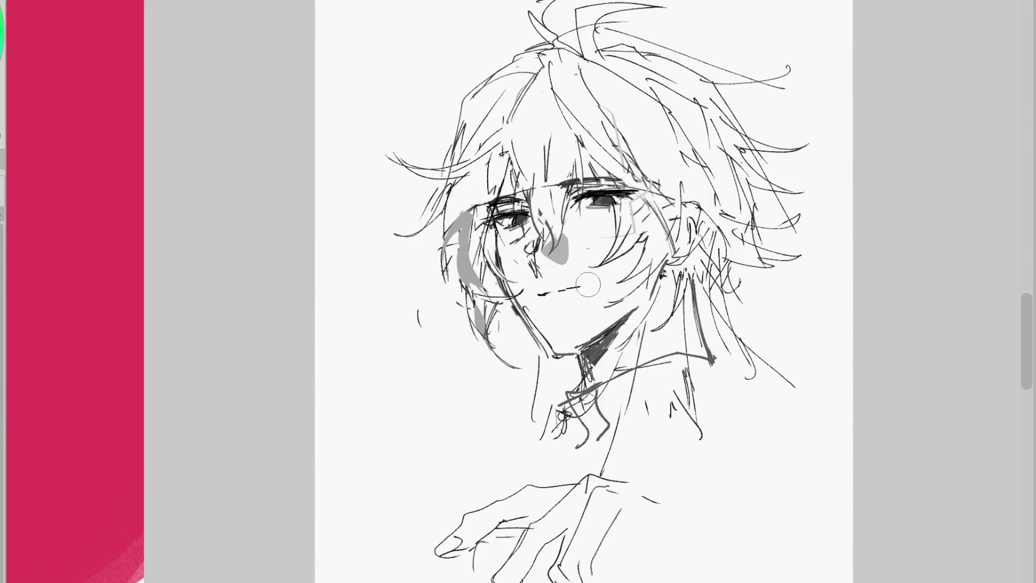